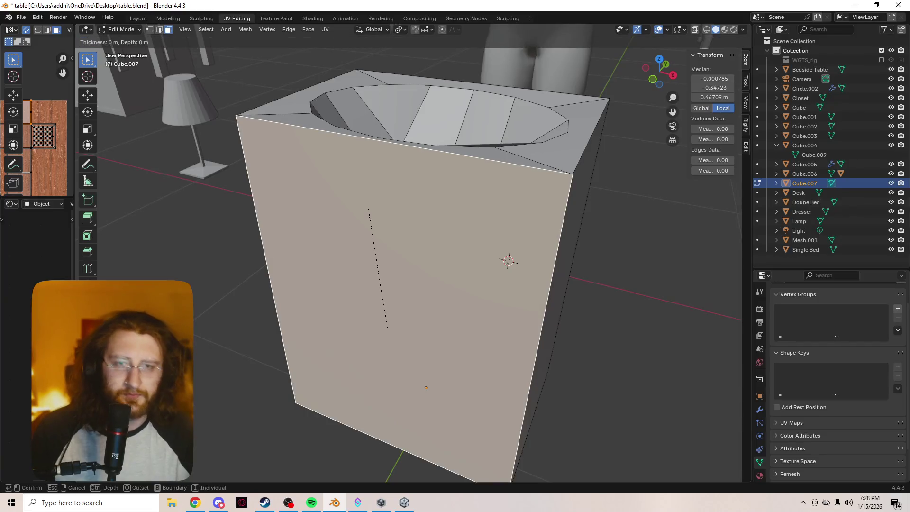
# Inset the cabinet's front face, then shorten the inset panel vertically and lower it
pyautogui.press('Return')
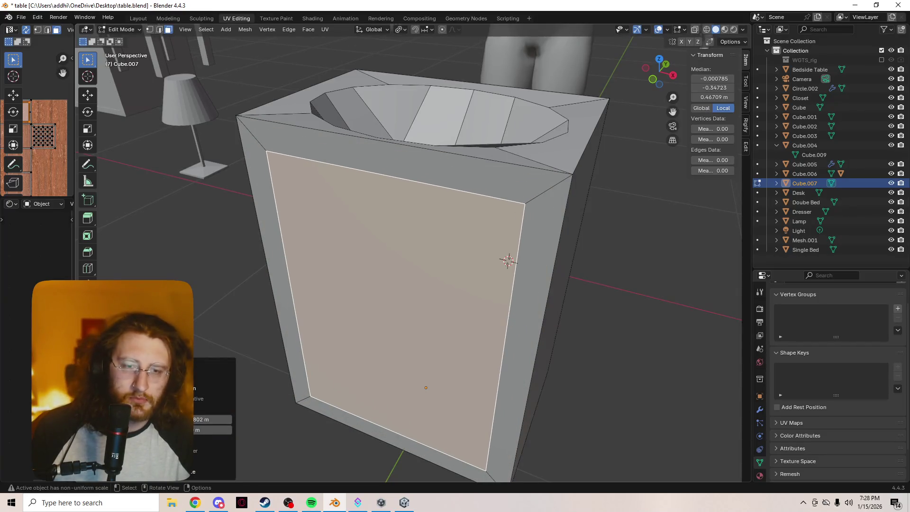
pyautogui.press('s')
pyautogui.press('z')
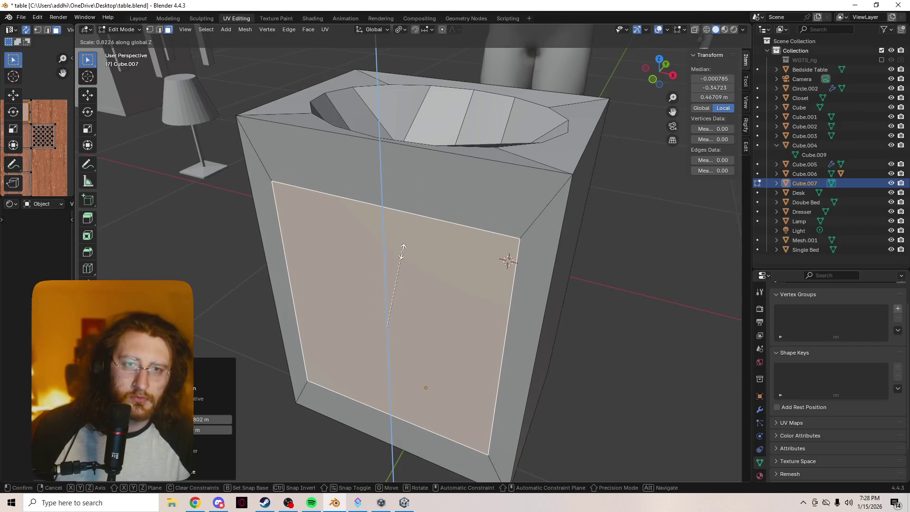
pyautogui.click(403, 251)
pyautogui.press('g')
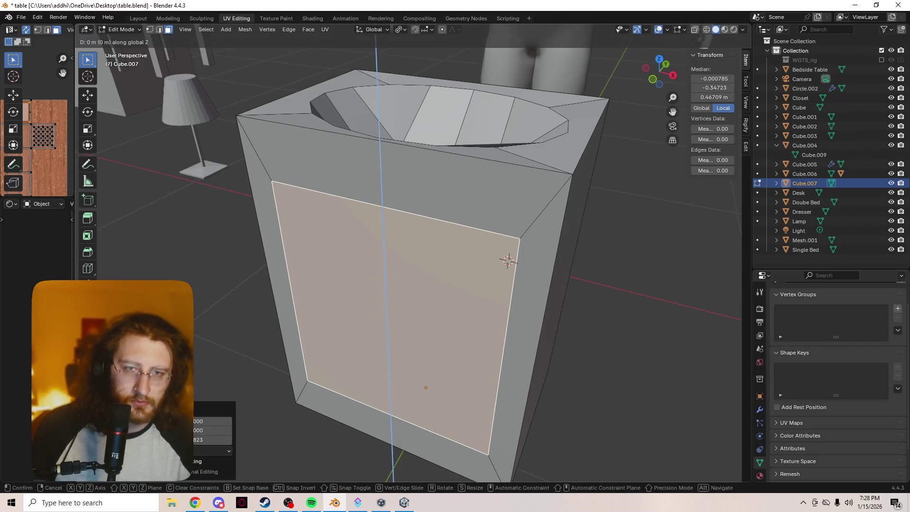
pyautogui.press('z')
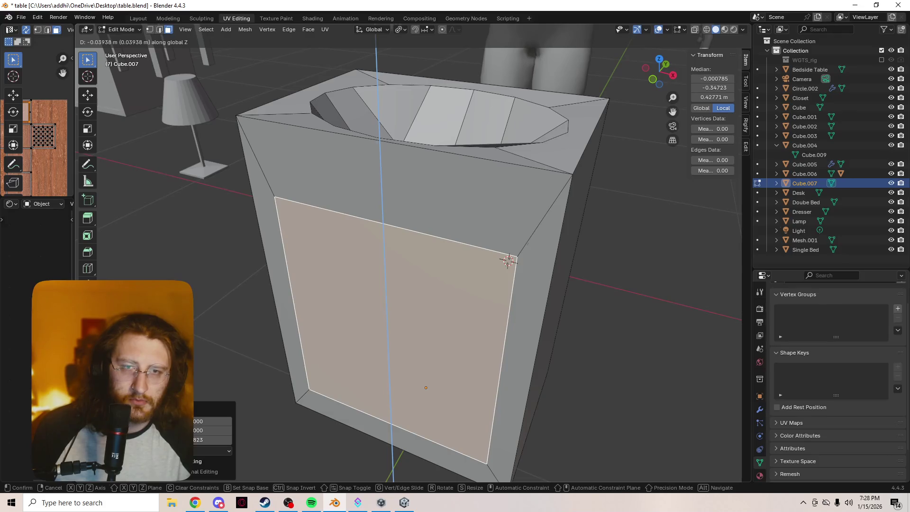
pyautogui.click(509, 260)
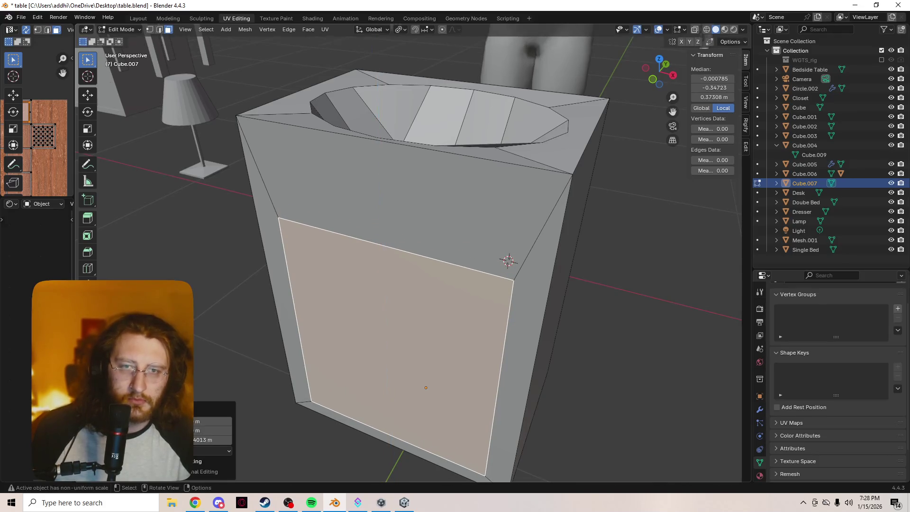
# Try insetting the slanted top face, cancel it, and select the front and top faces
pyautogui.click(508, 260)
pyautogui.press('i')
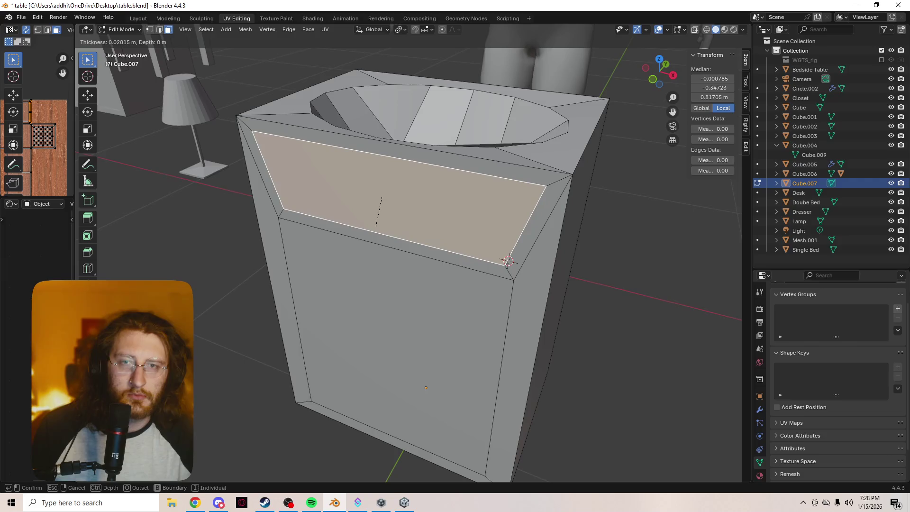
pyautogui.press('Escape')
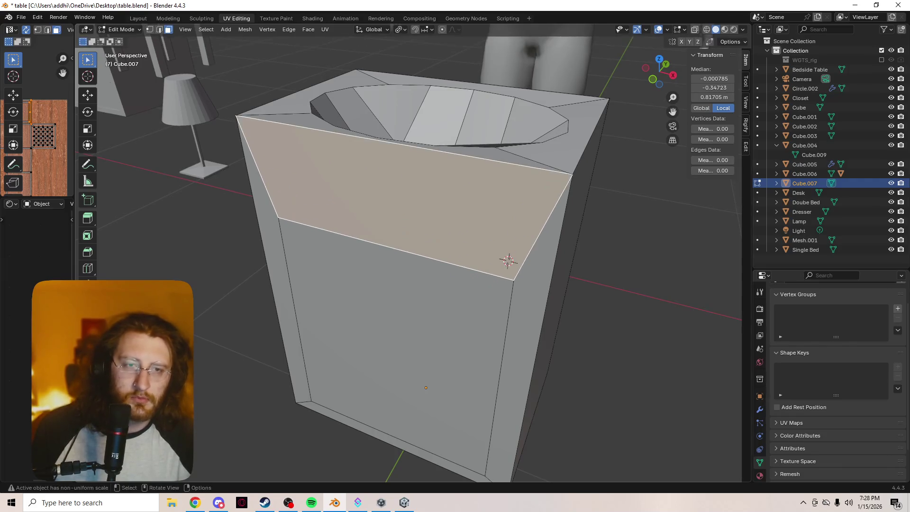
pyautogui.click(398, 332)
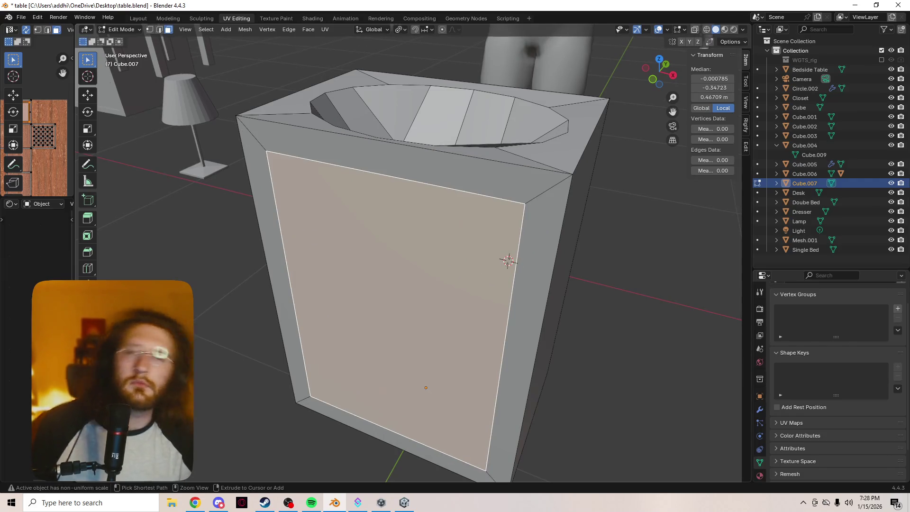
pyautogui.keyDown('ctrl'); pyautogui.click(403, 156); pyautogui.keyUp('ctrl')
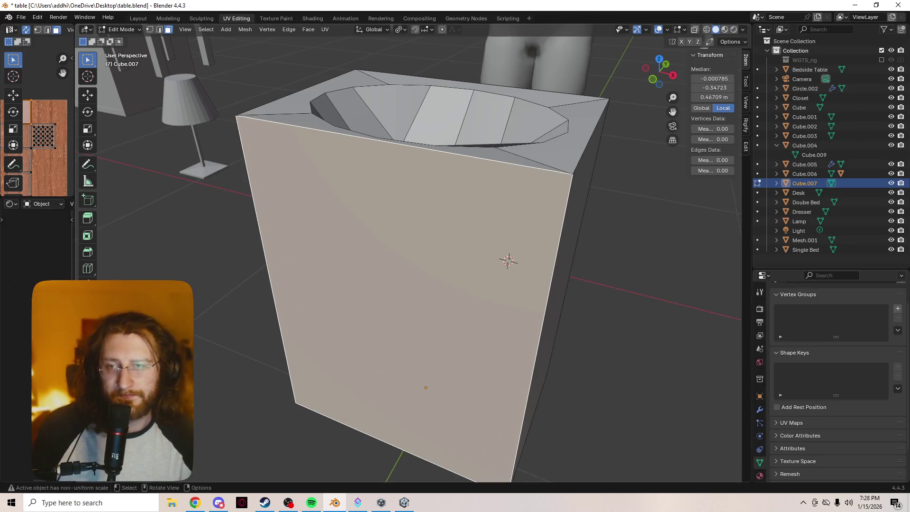
# Add two evenly spaced vertical loop cuts across the cabinet front
pyautogui.hotkey('ctrl', 'r')
pyautogui.scroll(1, 427, 270)
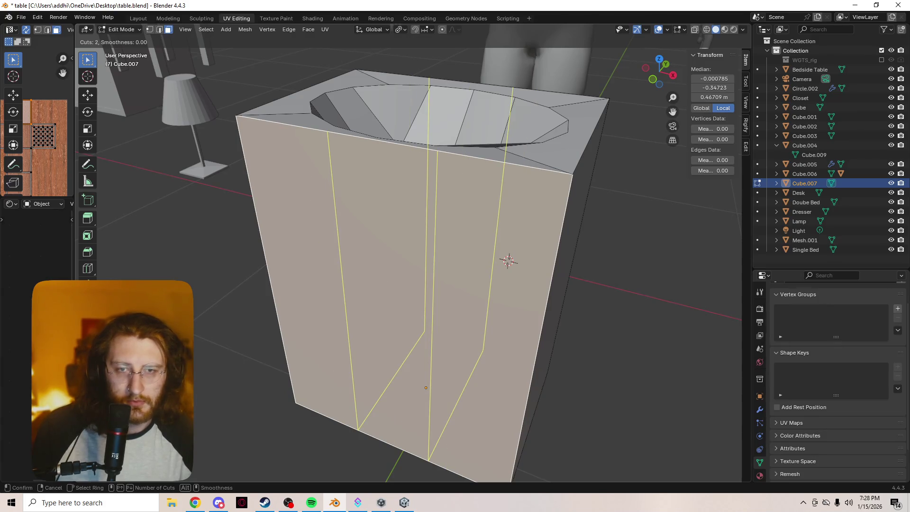
pyautogui.click(412, 190)
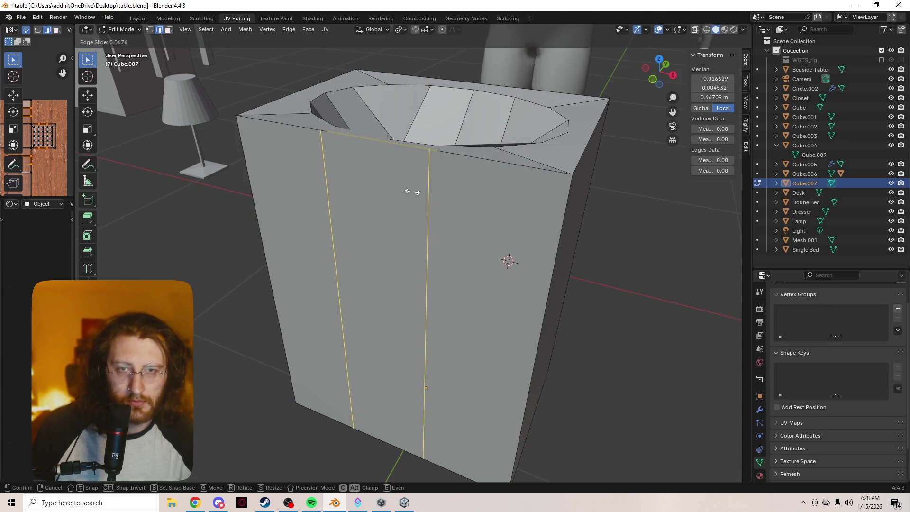
pyautogui.rightClick(399, 243)
# Add three horizontal loop cuts across the front and select one edge of the grid
pyautogui.hotkey('ctrl', 'r')
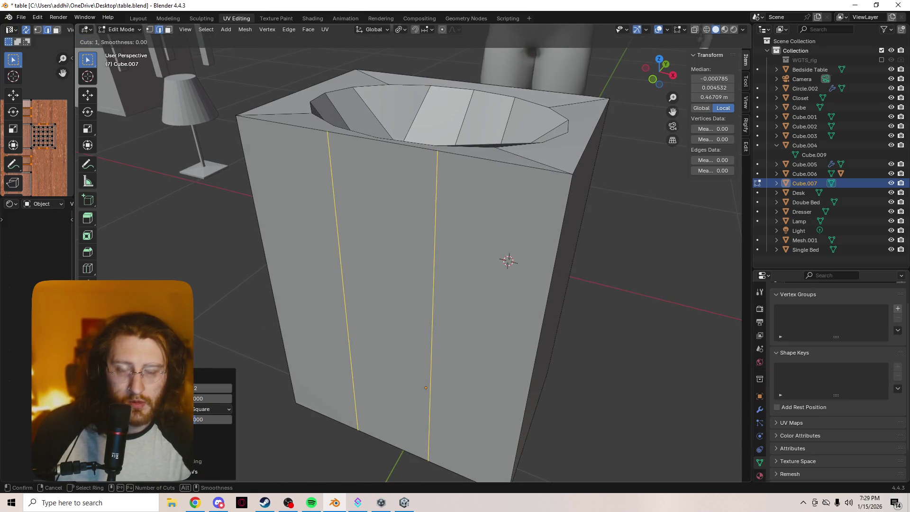
pyautogui.scroll(1, 426, 388)
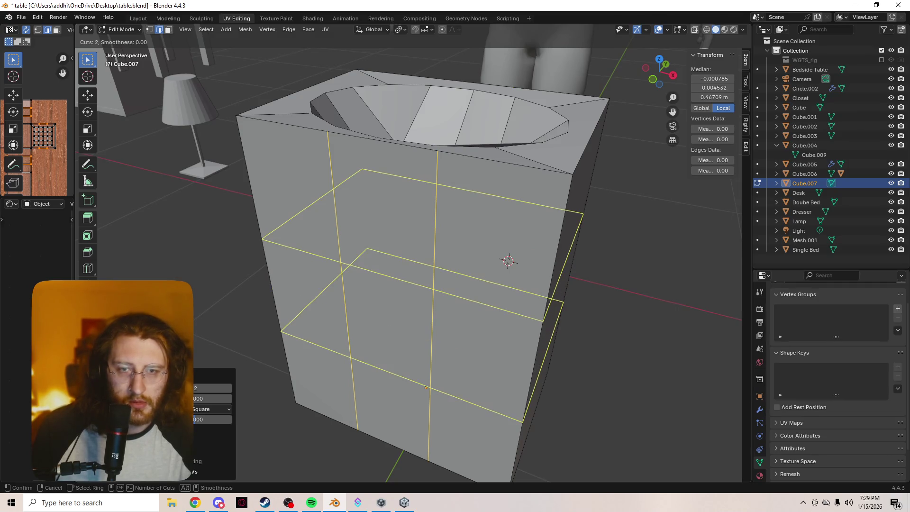
pyautogui.click(335, 295)
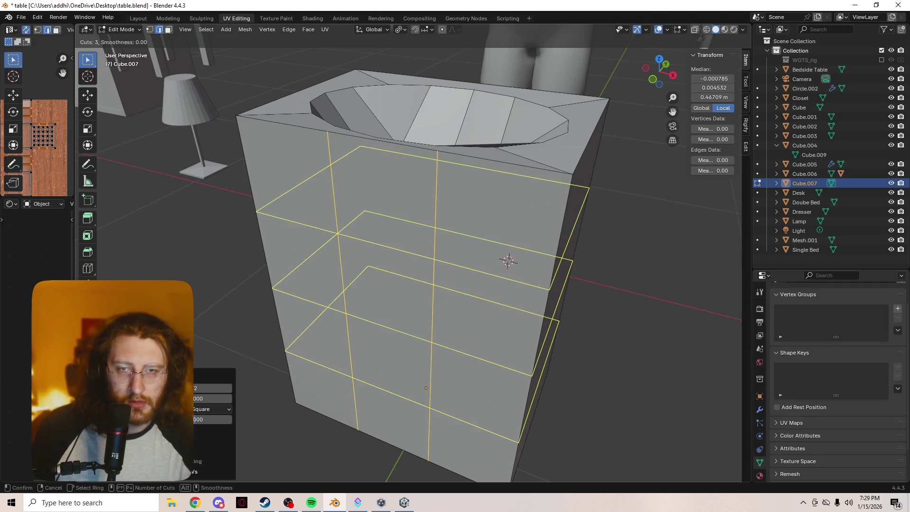
pyautogui.click(335, 296)
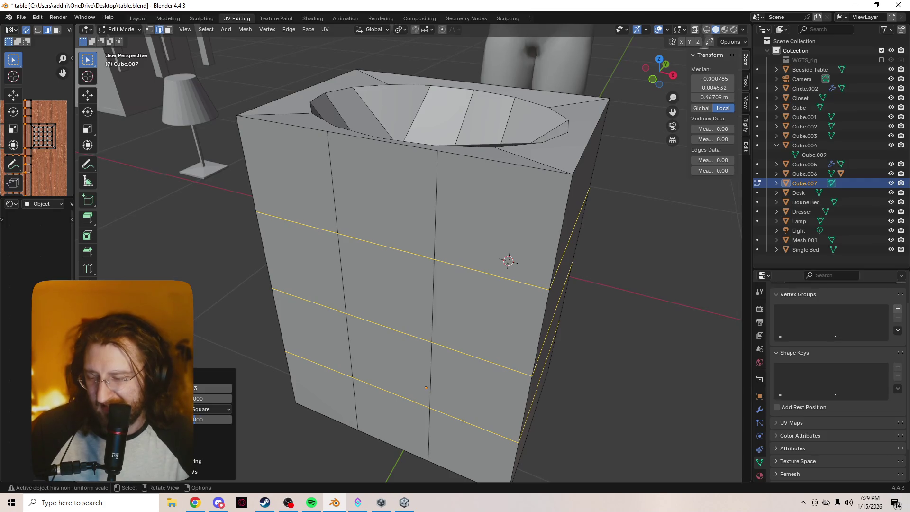
pyautogui.moveTo(474, 260); pyautogui.dragTo(464, 263, button='middle')
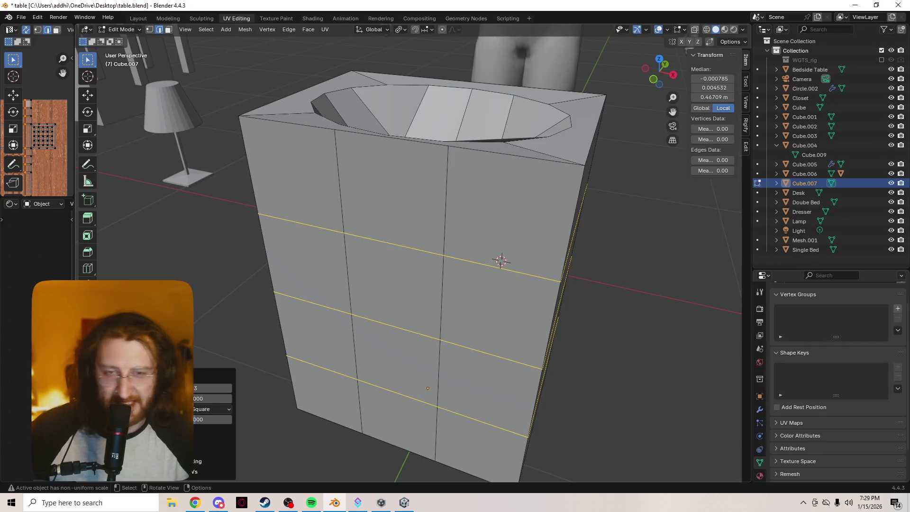
pyautogui.click(393, 244)
# Try raising the central front face along Z, then undo the move
pyautogui.press('3')
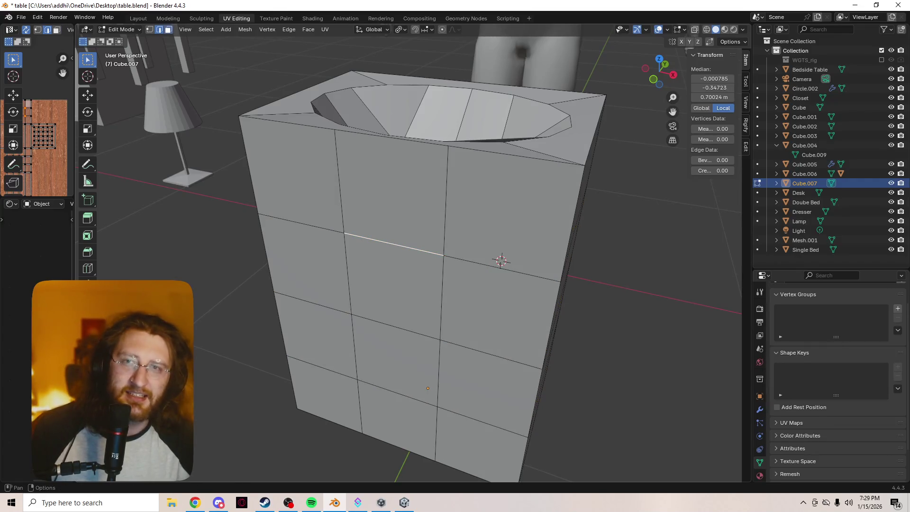
pyautogui.click(394, 286)
pyautogui.hotkey('alt', 'z')
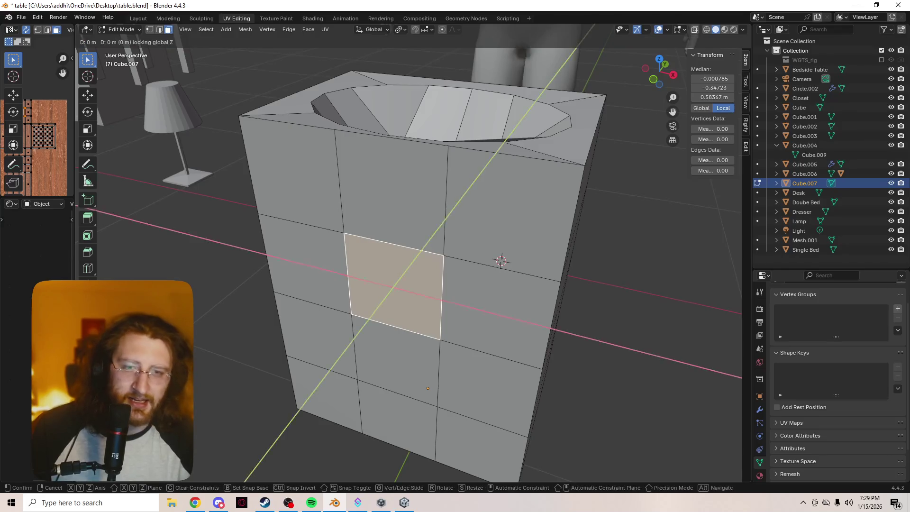
pyautogui.hotkey('alt', 'z')
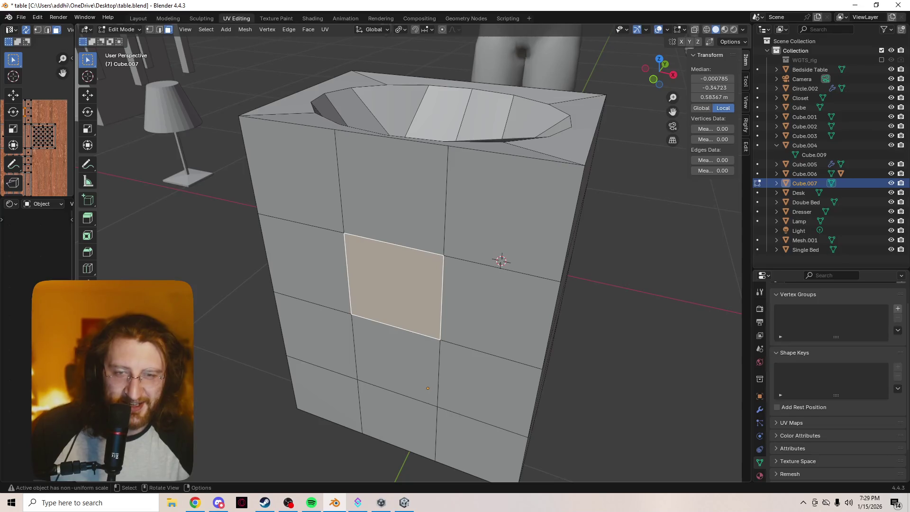
pyautogui.press('g')
pyautogui.press('z')
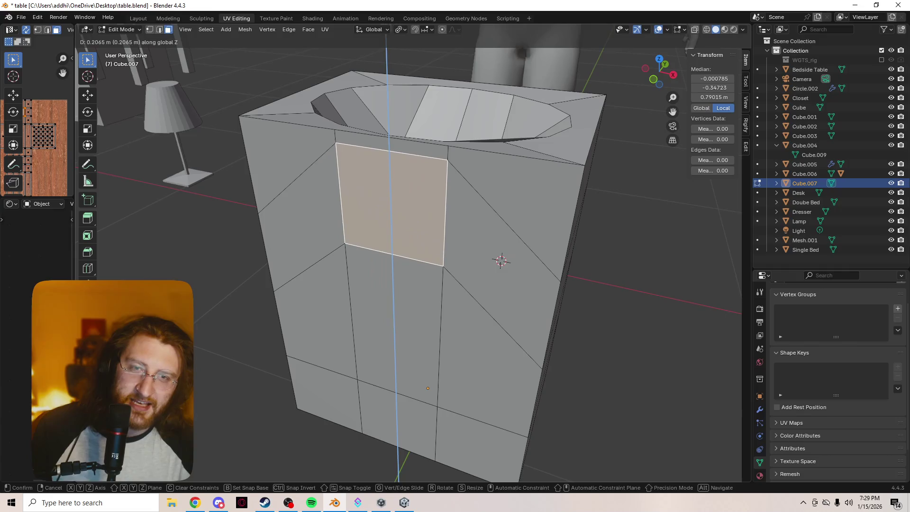
pyautogui.click(401, 184)
pyautogui.press('s')
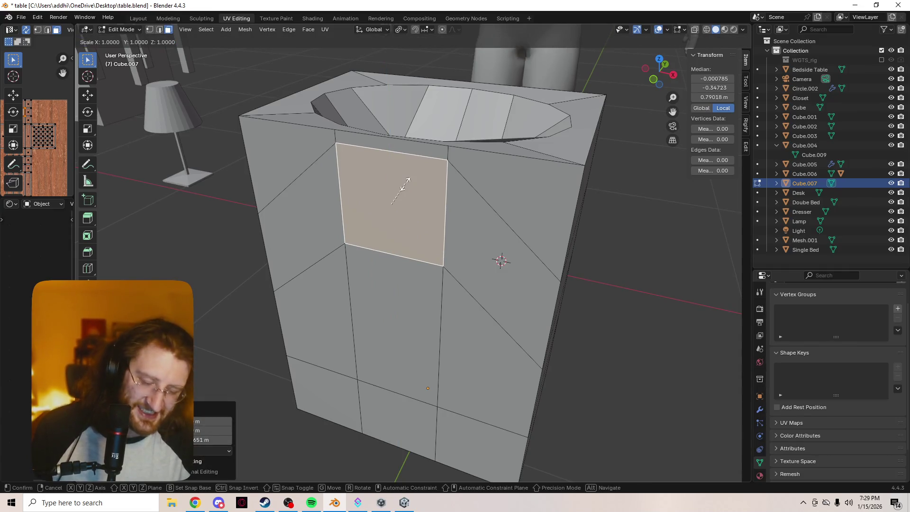
pyautogui.press('Escape')
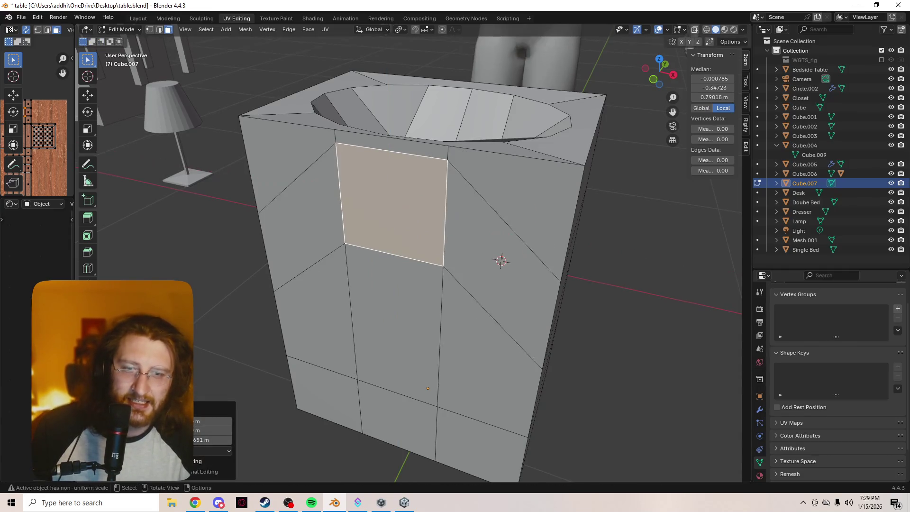
pyautogui.click(395, 327)
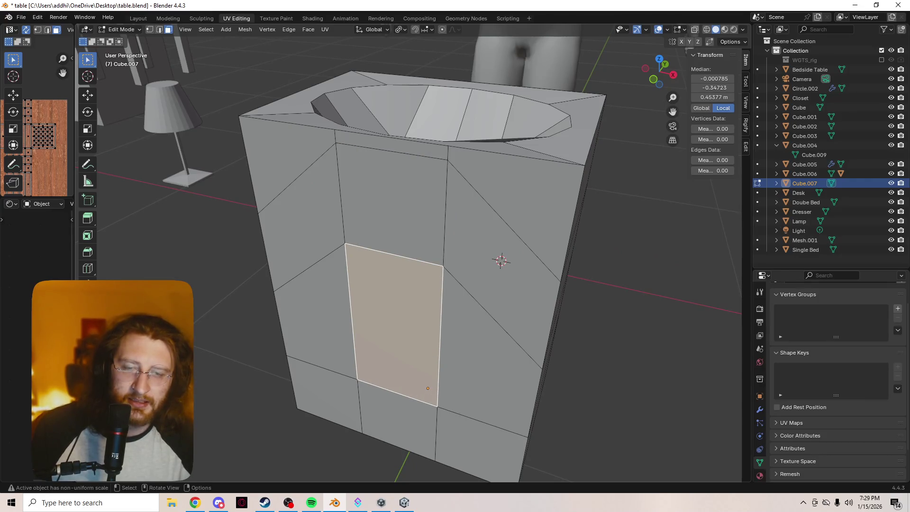
pyautogui.click(398, 419)
pyautogui.hotkey('ctrl', 'z')
pyautogui.hotkey('ctrl', 'z')
pyautogui.hotkey('ctrl', 'z')
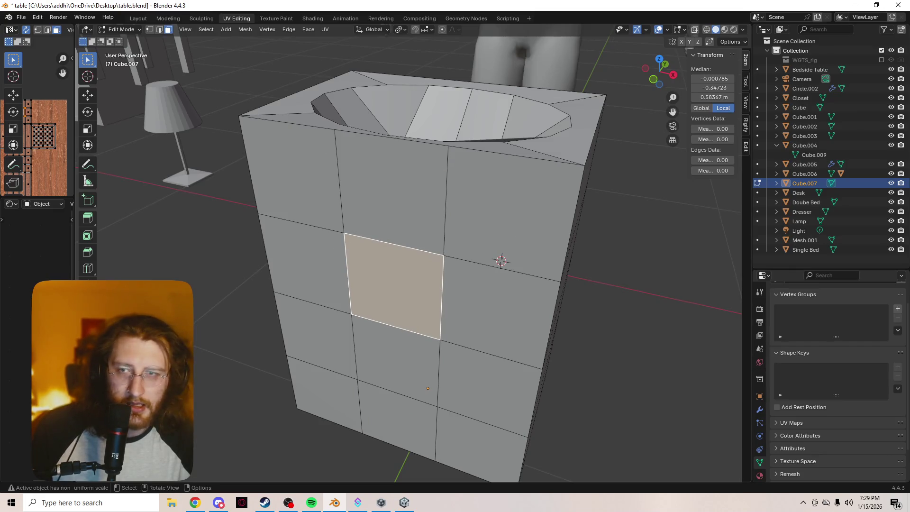
# Add a horizontal loop cut near the top of the front and slide it upward
pyautogui.hotkey('ctrl', 'r')
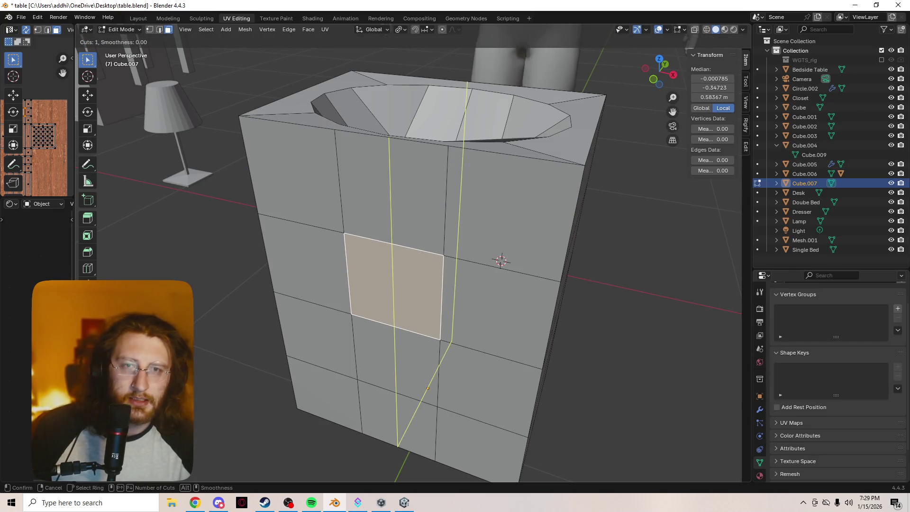
pyautogui.click(321, 167)
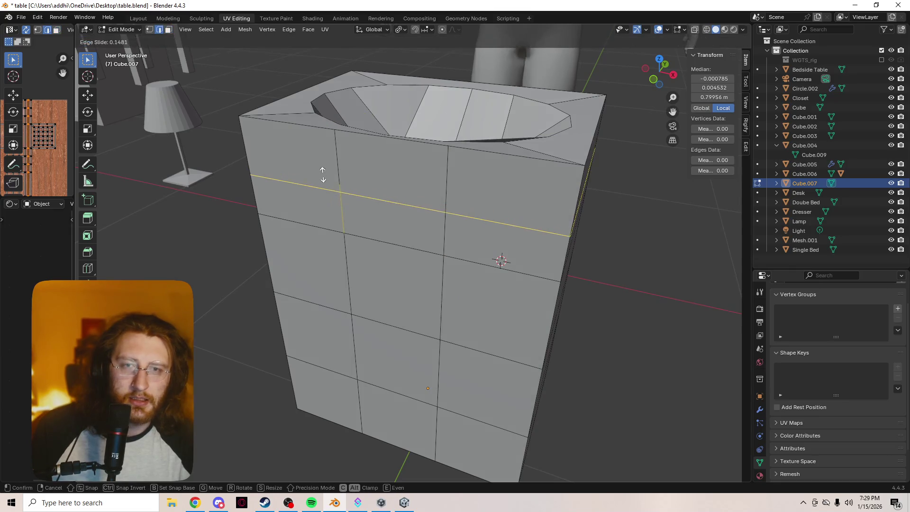
pyautogui.click(322, 149)
pyautogui.click(392, 177)
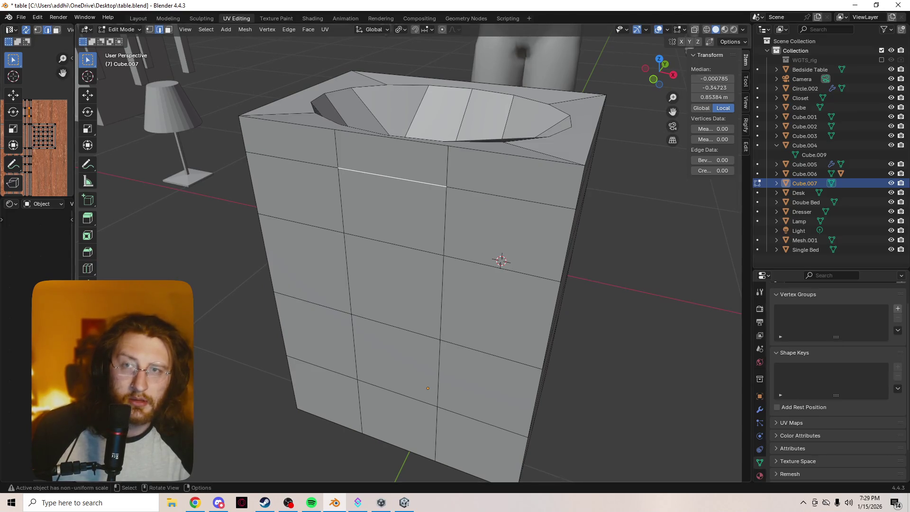
pyautogui.click(445, 220)
pyautogui.click(168, 29)
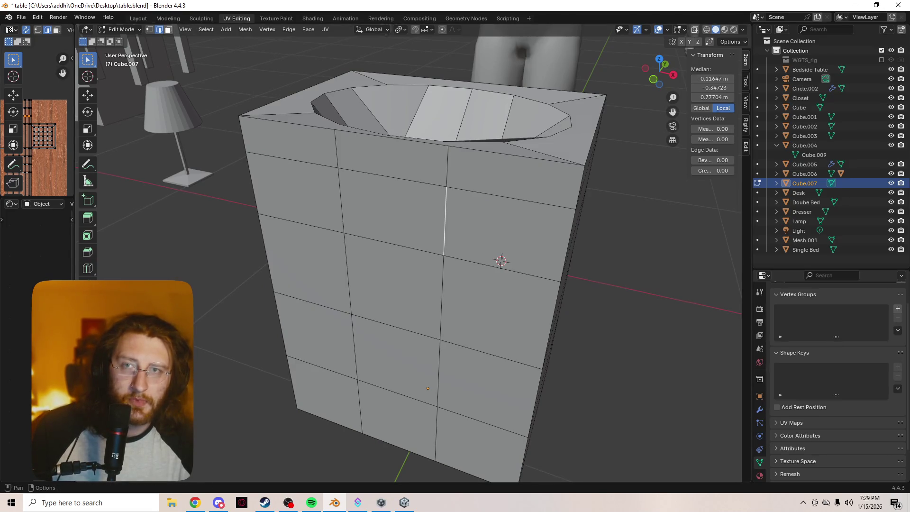
pyautogui.click(21, 17)
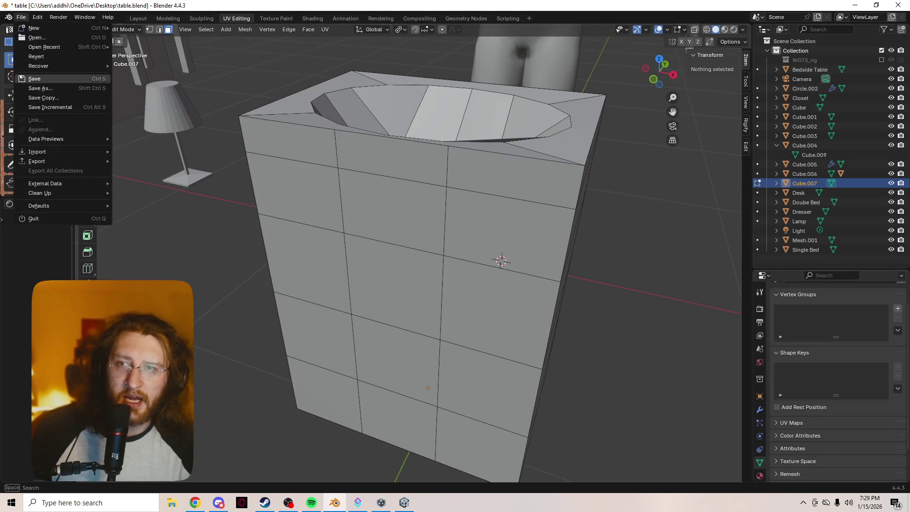
# Open Preferences on the Keymap page and scroll through the shortcut categories
pyautogui.click(38, 17)
pyautogui.click(61, 140)
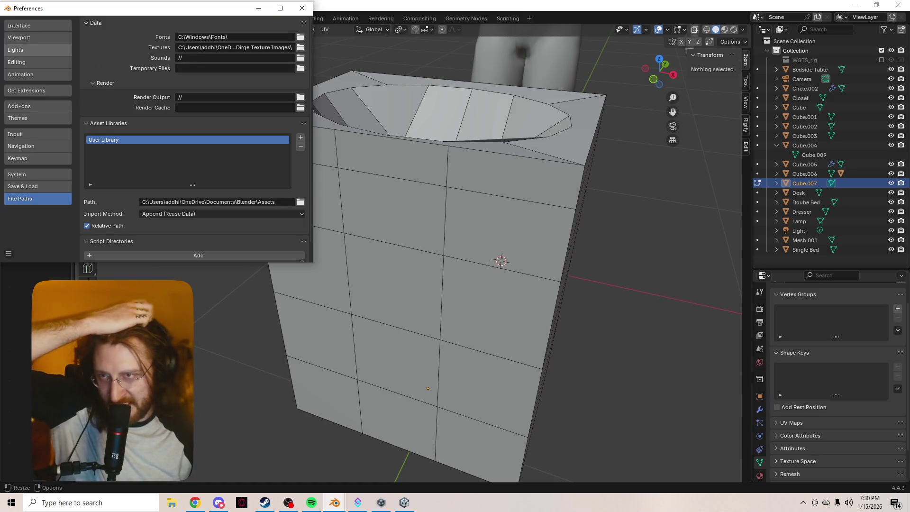
pyautogui.click(37, 134)
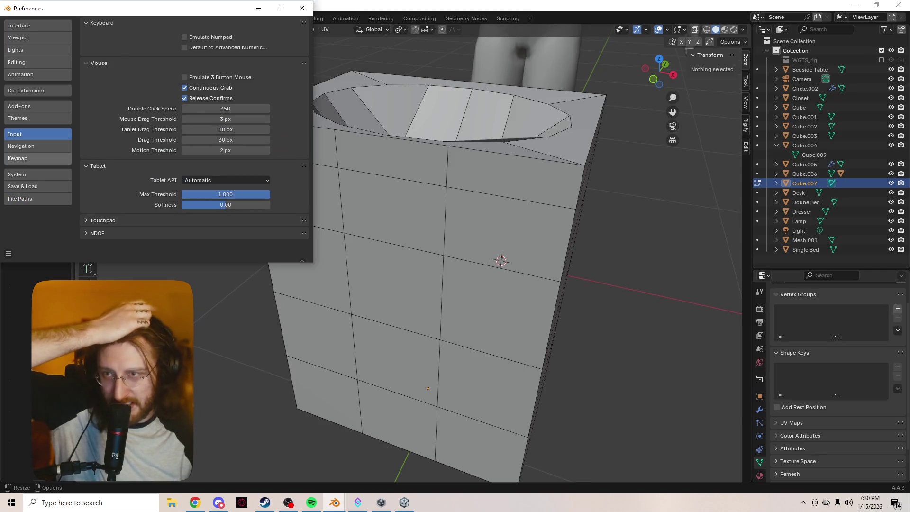
pyautogui.click(38, 158)
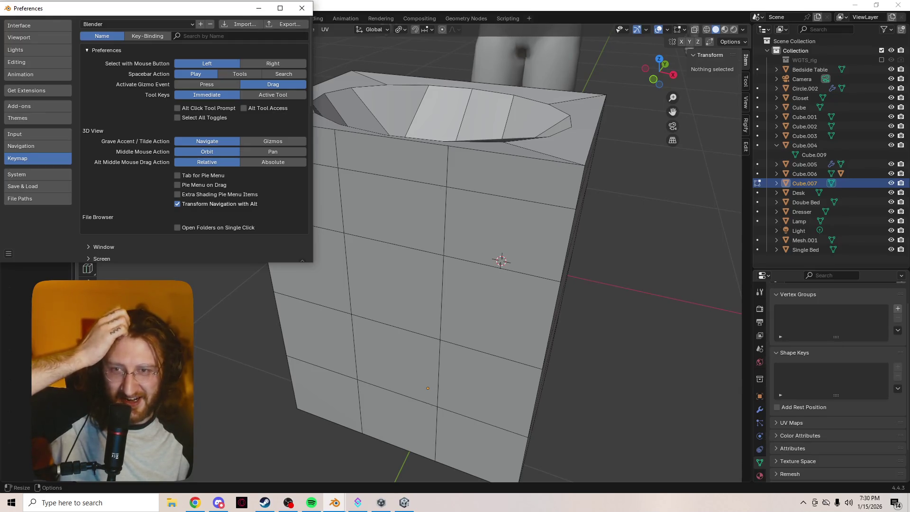
pyautogui.scroll(-3, 194, 138)
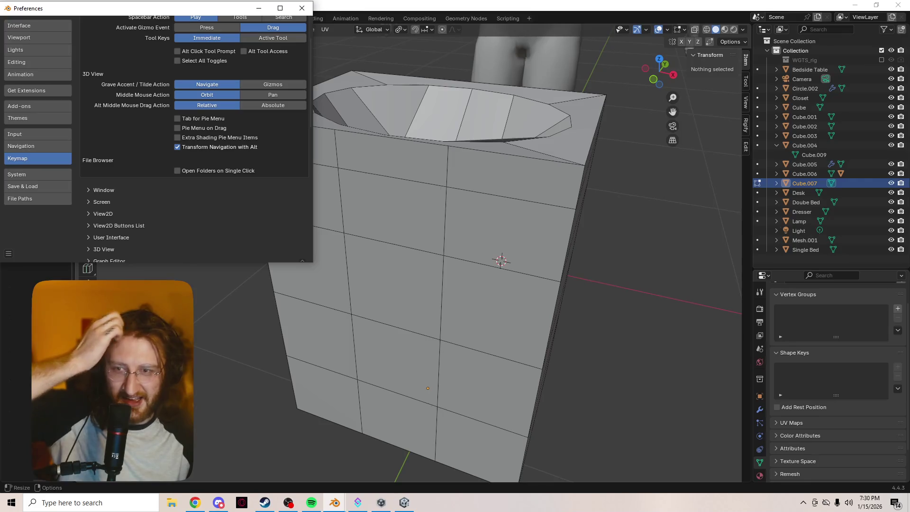
pyautogui.scroll(-2, 194, 140)
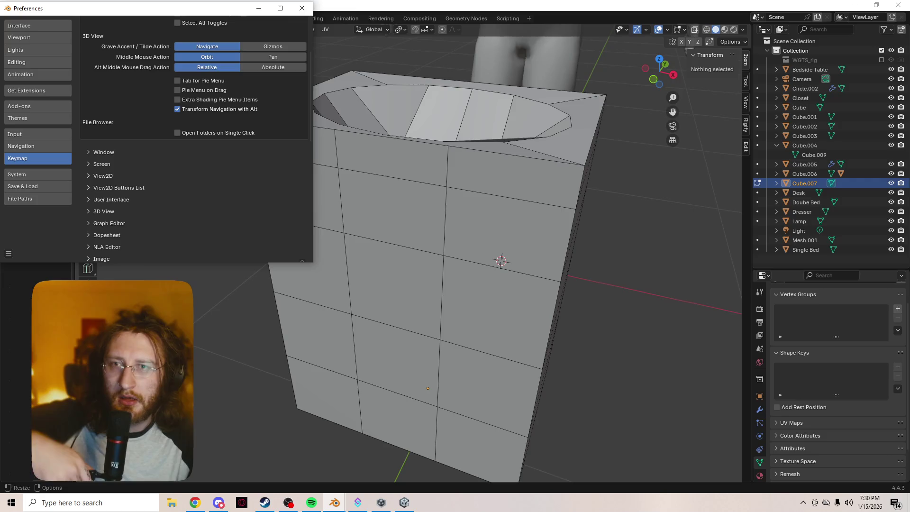
pyautogui.scroll(5, 194, 137)
pyautogui.click(236, 36)
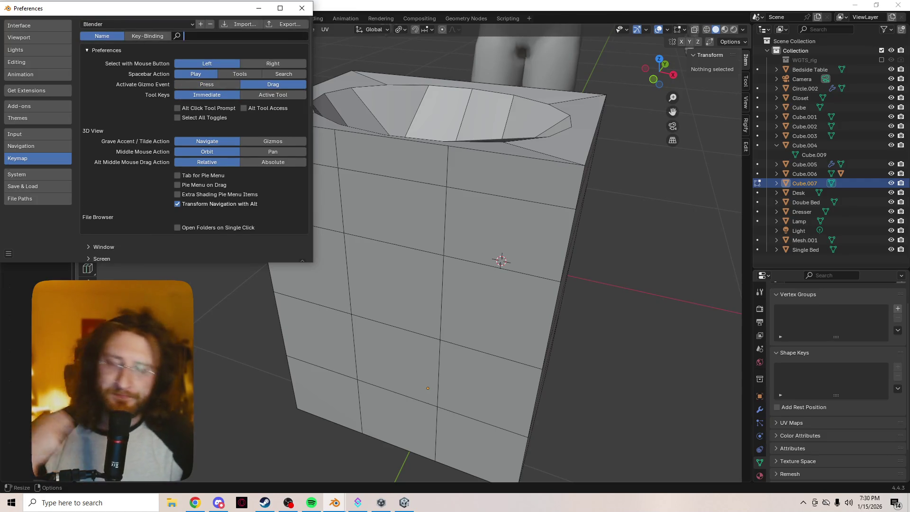
# Search the keymap for 'vertex', browse the results, and close Preferences
pyautogui.write('a')
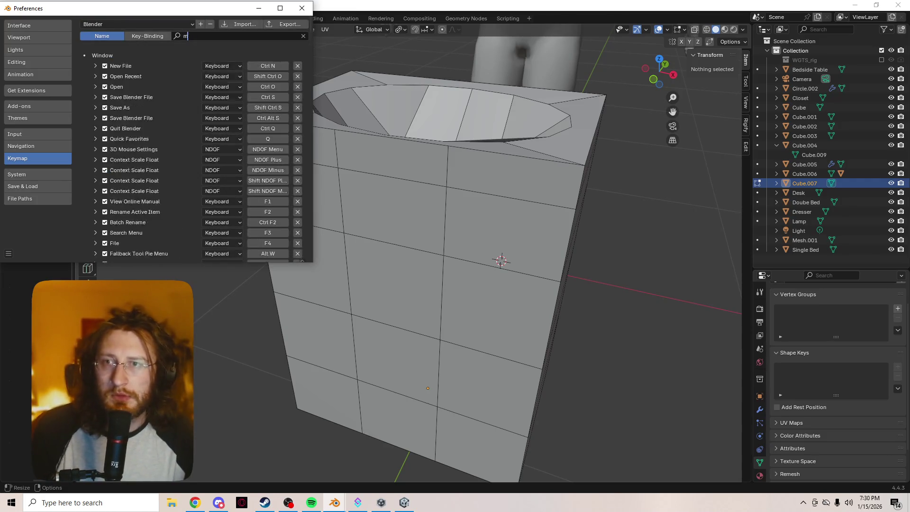
pyautogui.press('BackSpace')
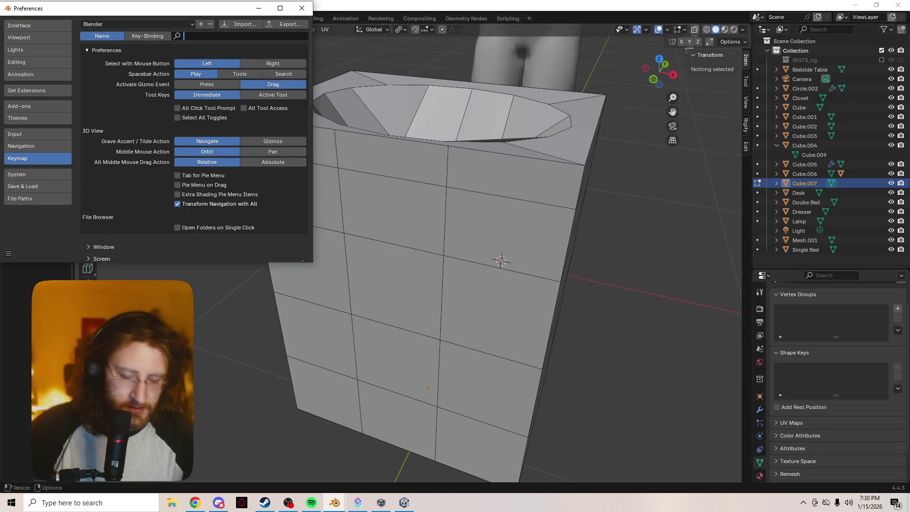
pyautogui.write('vertex')
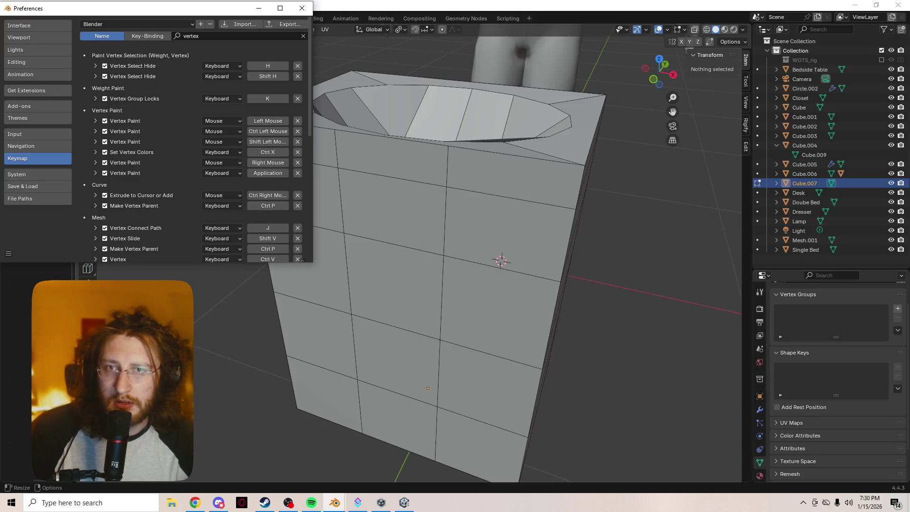
pyautogui.scroll(-10, 194, 142)
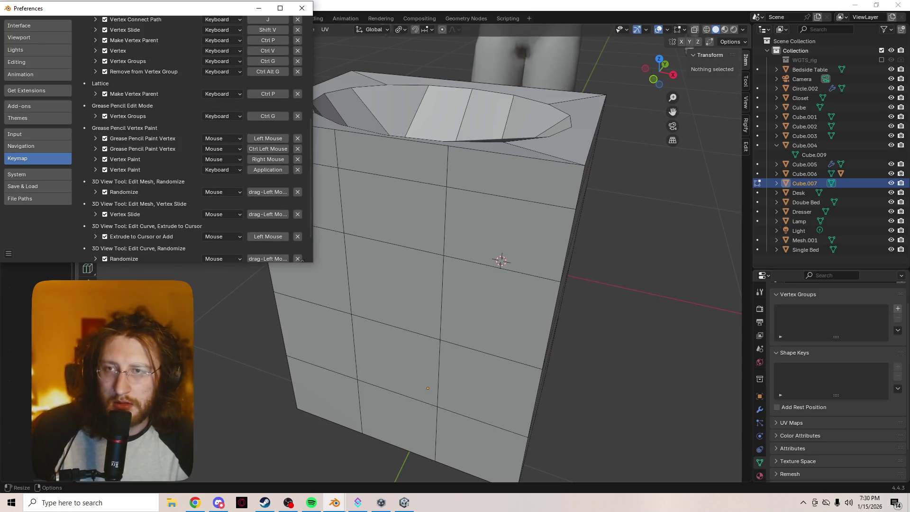
pyautogui.scroll(-2, 194, 142)
pyautogui.scroll(12, 268, 142)
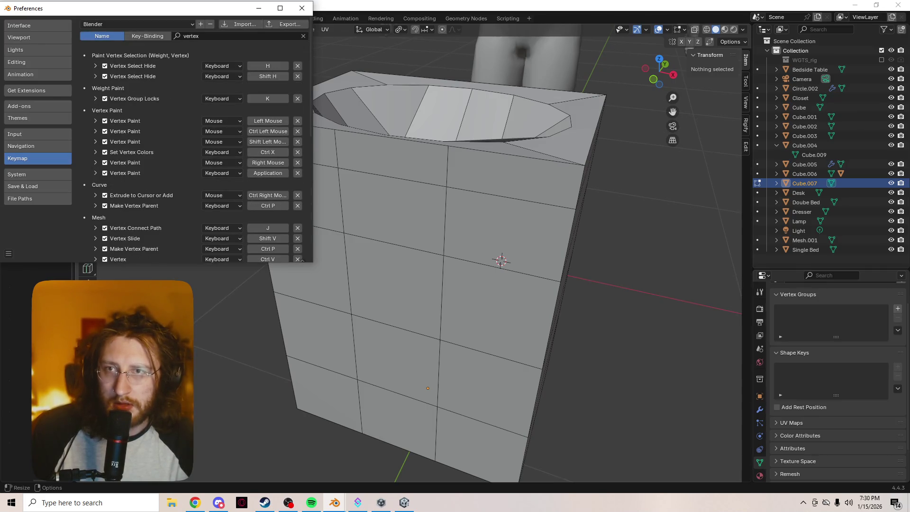
pyautogui.click(148, 36)
pyautogui.click(102, 36)
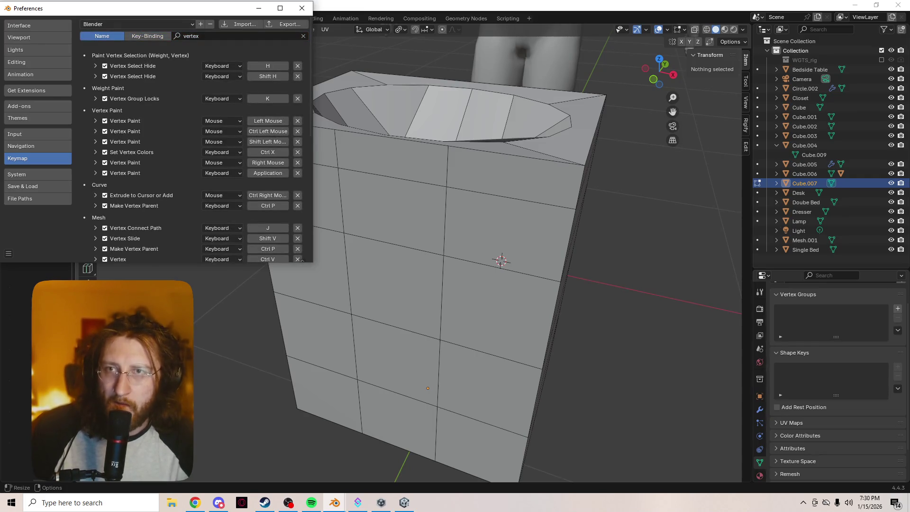
pyautogui.moveTo(163, 8); pyautogui.dragTo(189, 61)
pyautogui.click(328, 61)
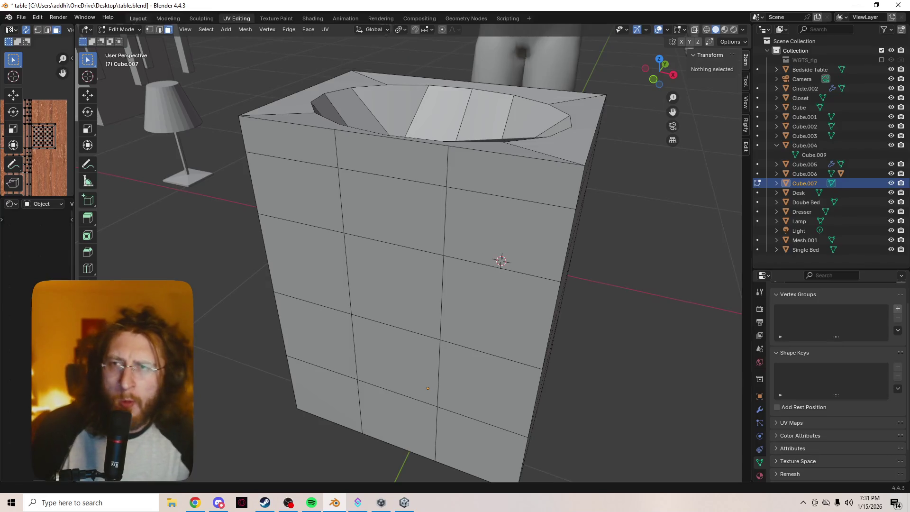
# Reopen Preferences and switch the keymap search to Key-Binding
pyautogui.click(37, 18)
pyautogui.click(56, 139)
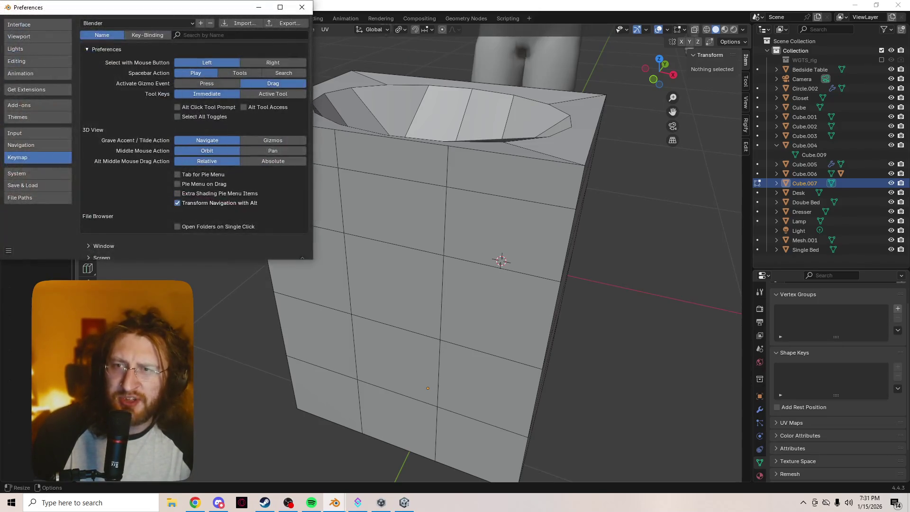
pyautogui.moveTo(119, 10); pyautogui.dragTo(119, 118)
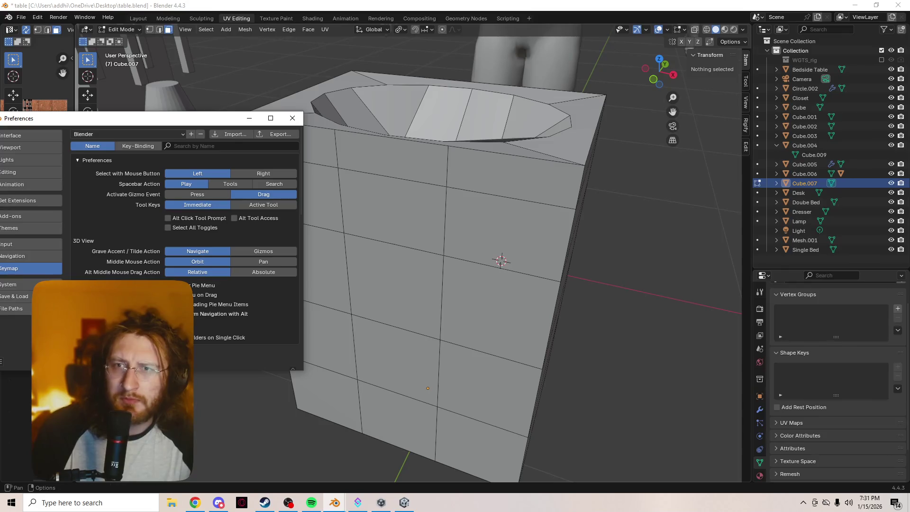
pyautogui.click(138, 146)
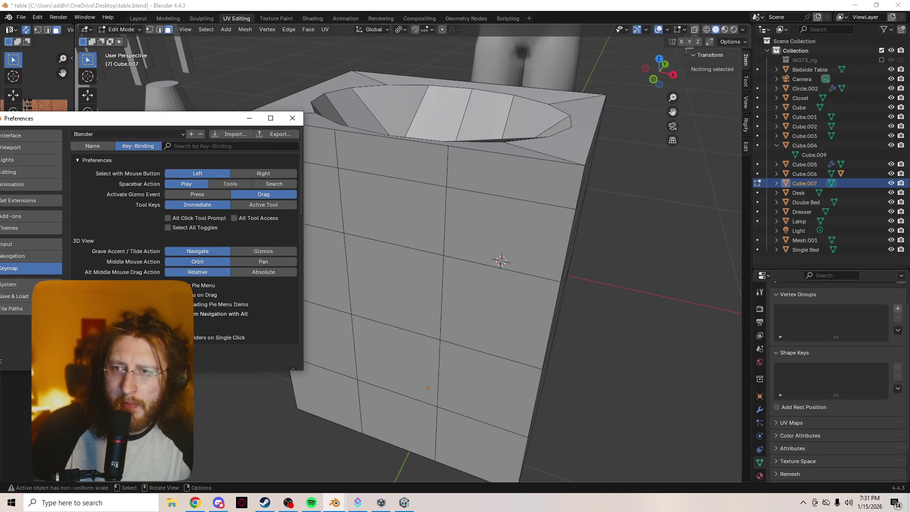
pyautogui.moveTo(142, 118); pyautogui.dragTo(176, 128)
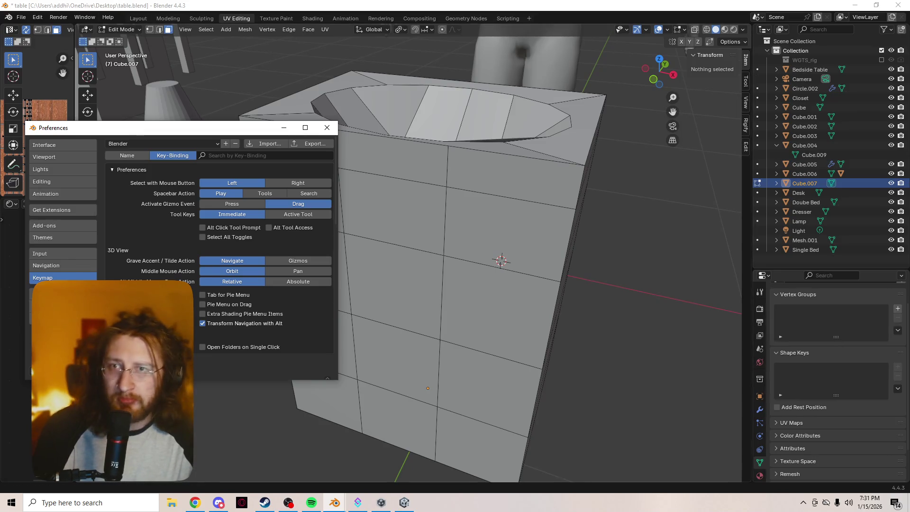
pyautogui.rightClick(149, 30)
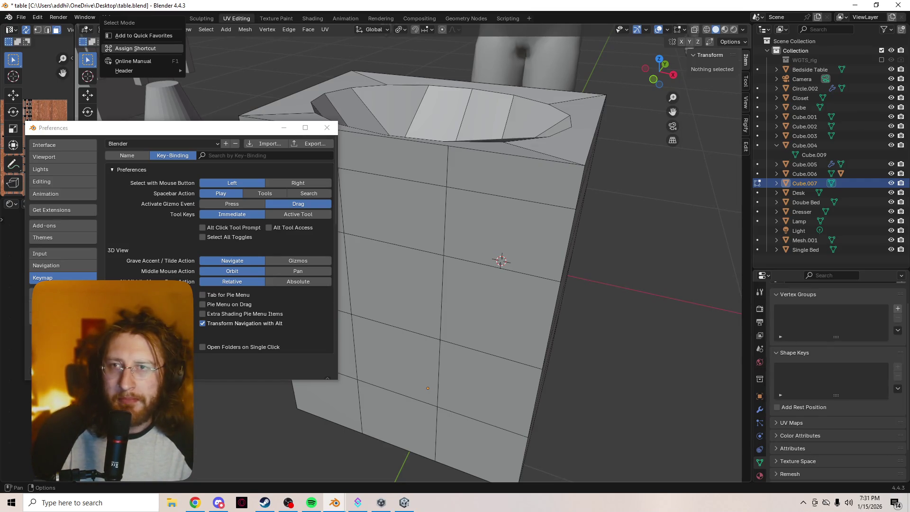
# Try assigning a shortcut to the select-mode buttons, test the modes, and close Preferences
pyautogui.click(142, 49)
pyautogui.press('Escape')
pyautogui.press('2')
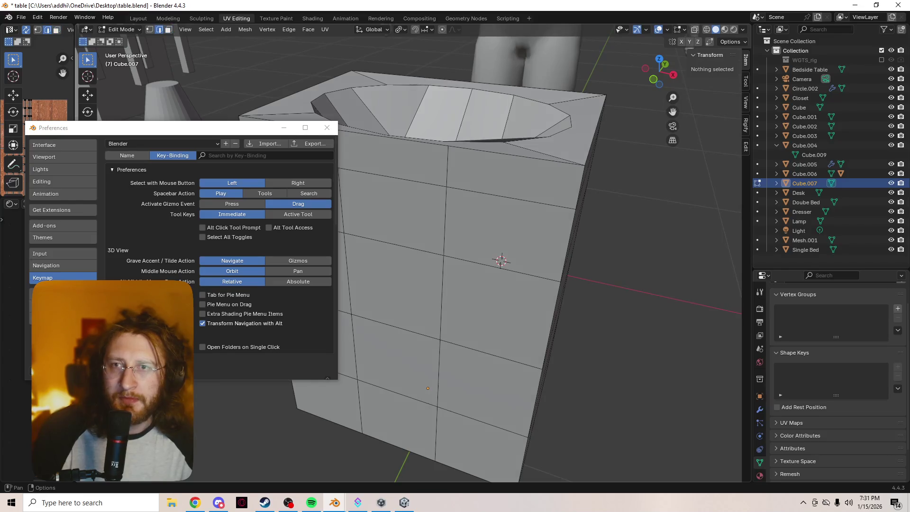
pyautogui.hotkey('ctrl', 'Tab')
pyautogui.press('Escape')
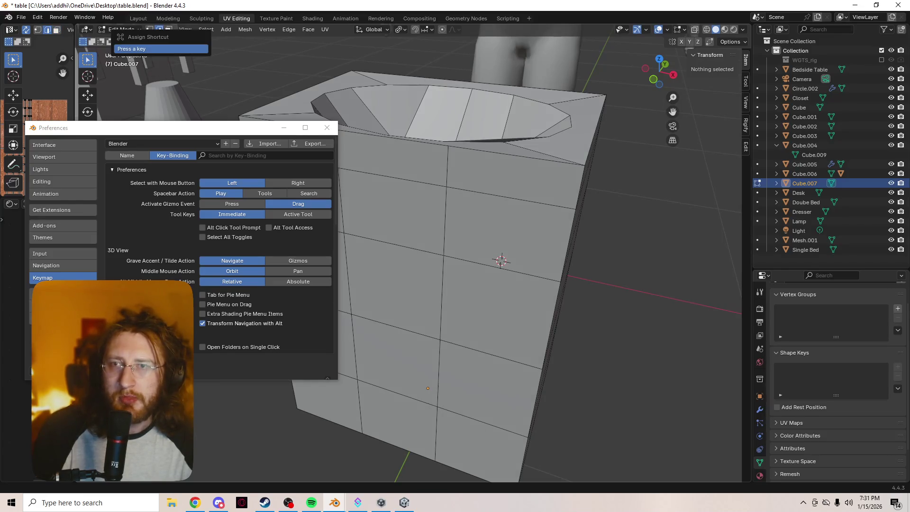
pyautogui.press('shift')
pyautogui.press('1')
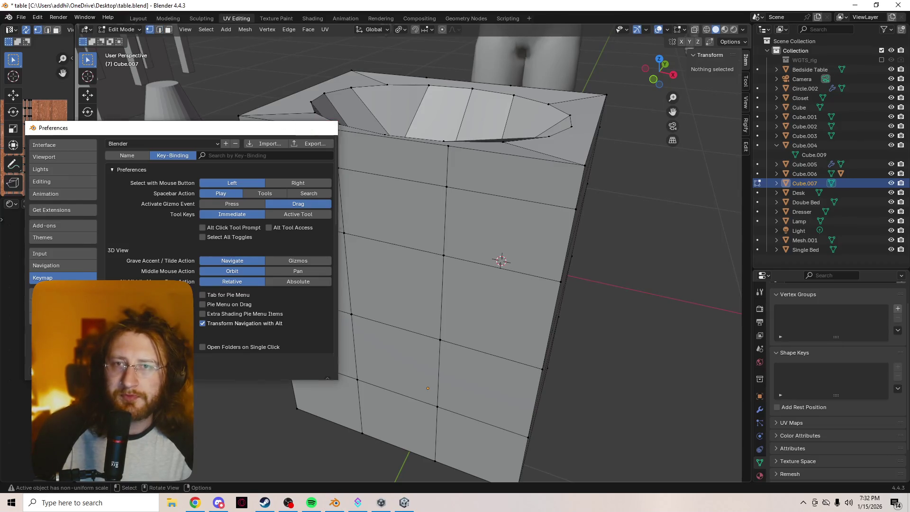
pyautogui.click(327, 127)
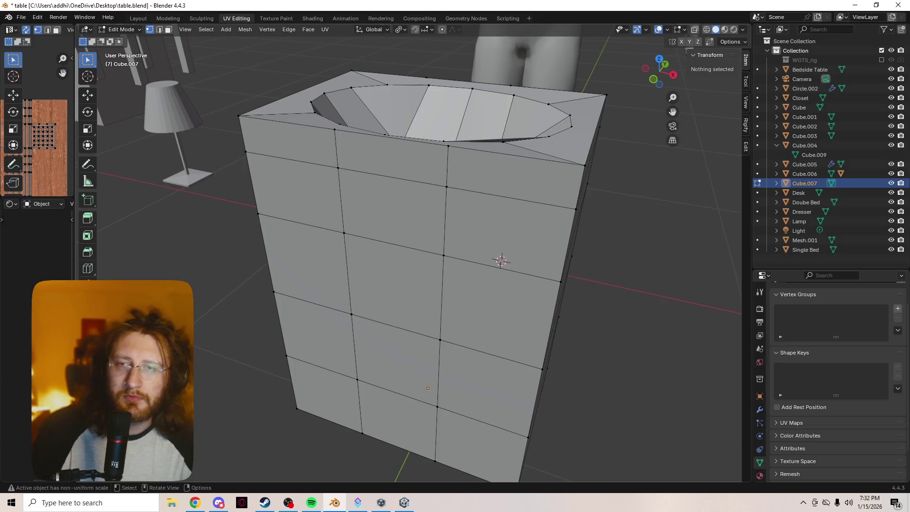
# Bind key 1 as the select-mode shortcut, then return the cabinet to Object Mode
pyautogui.press('3')
pyautogui.press('2')
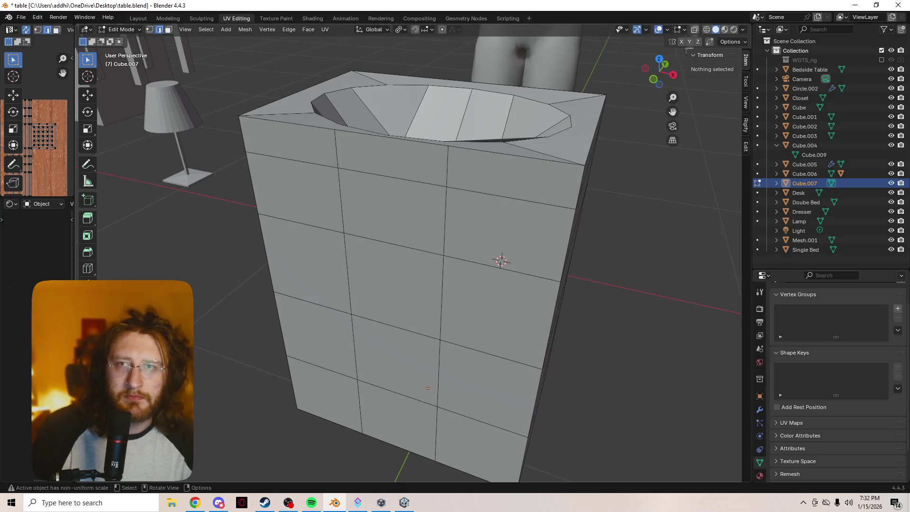
pyautogui.press('shift')
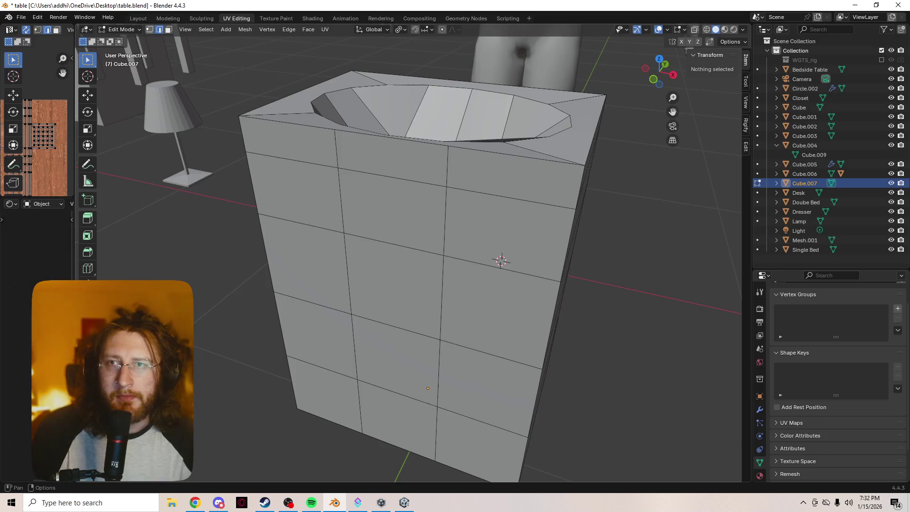
pyautogui.rightClick(124, 29)
pyautogui.click(138, 47)
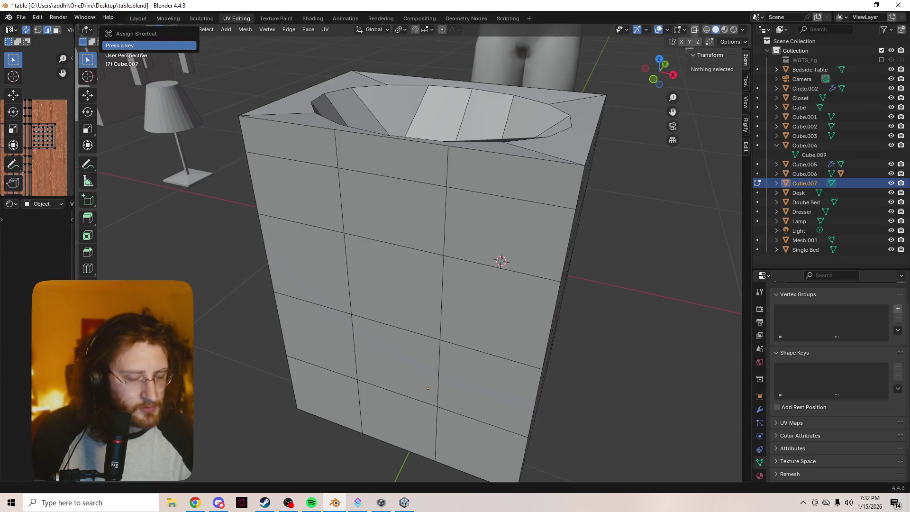
pyautogui.press('1')
pyautogui.press('1')
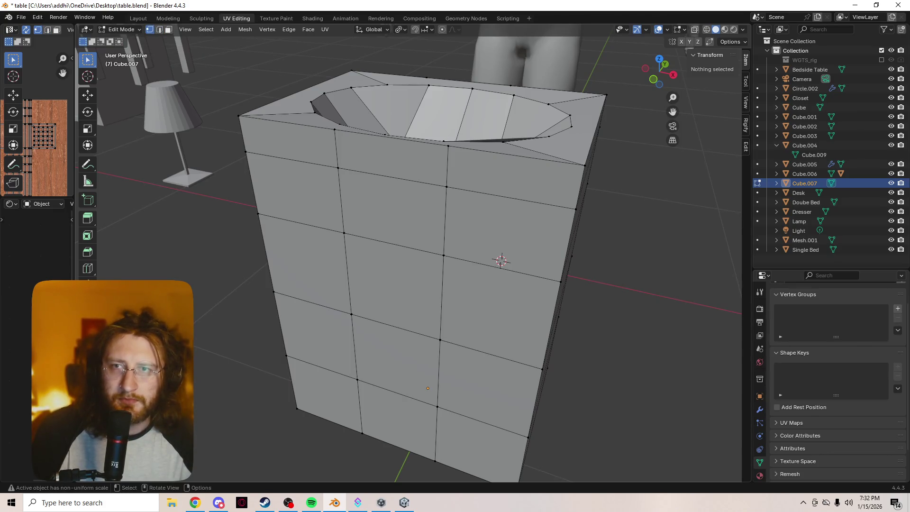
pyautogui.press('Tab')
pyautogui.moveTo(408, 284); pyautogui.dragTo(412, 247, button='middle')
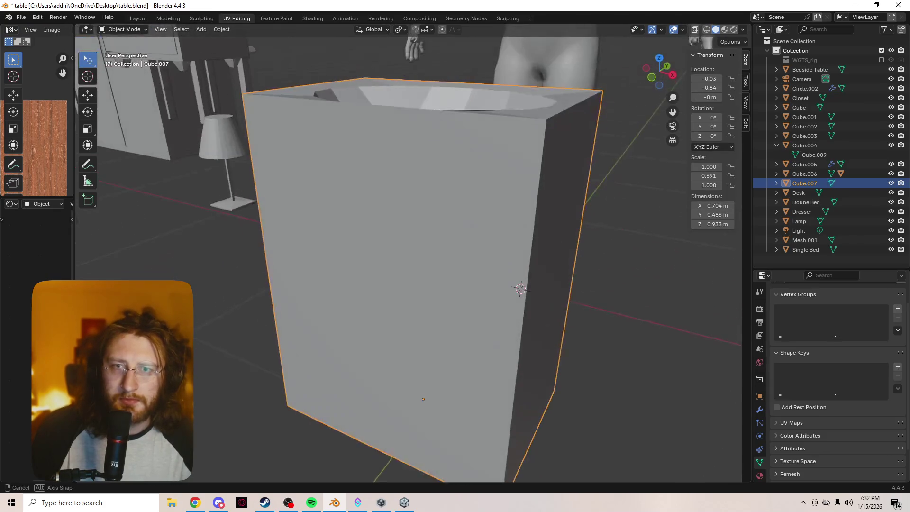
# In face select, enlarge an upper front face and undo its X widening
pyautogui.press('Tab')
pyautogui.press('3')
pyautogui.press('2')
pyautogui.press('3')
pyautogui.press('2')
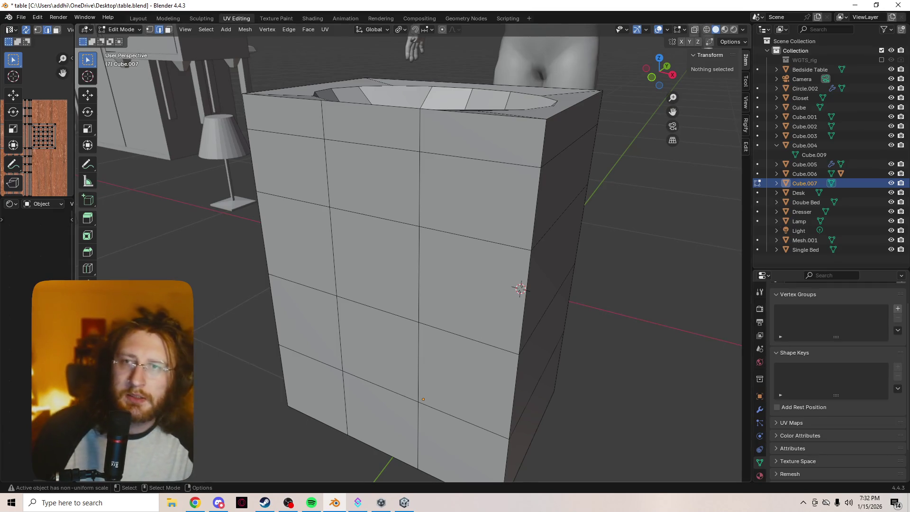
pyautogui.press('3')
pyautogui.click(393, 180)
pyautogui.press('s')
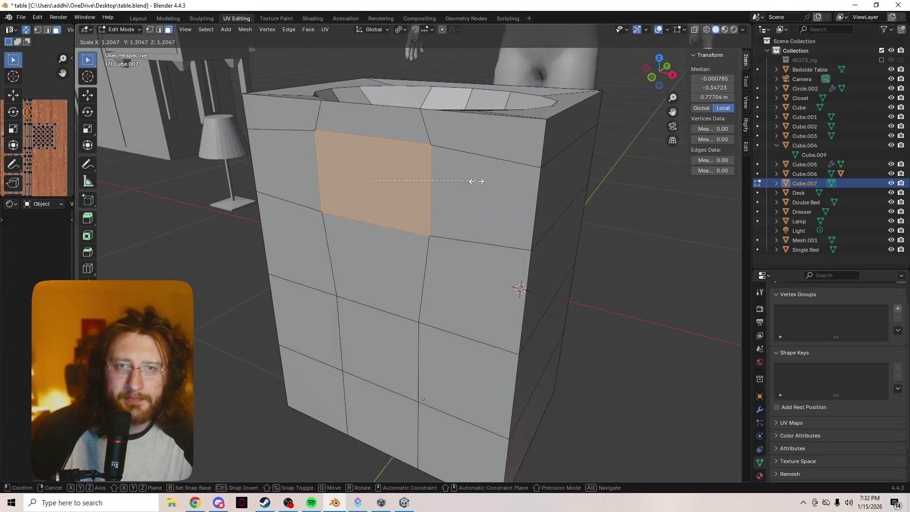
pyautogui.click(521, 187)
pyautogui.press('s')
pyautogui.press('x')
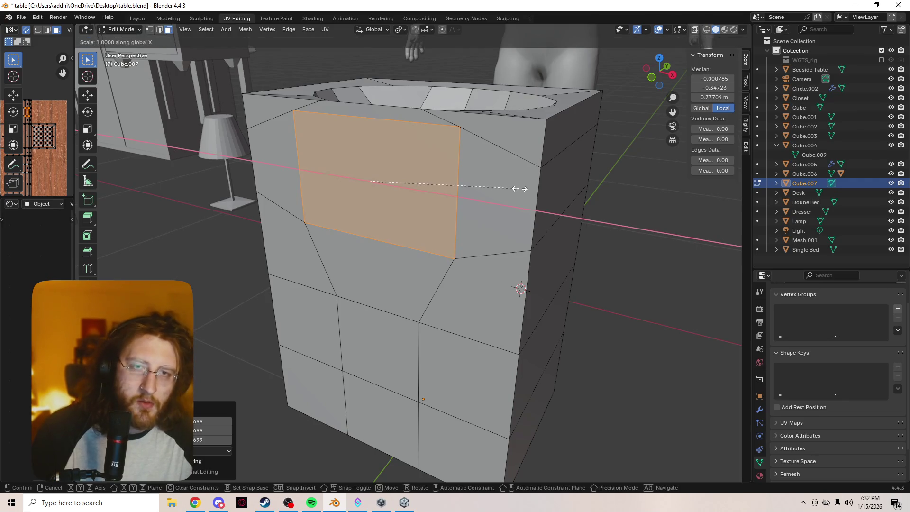
pyautogui.click(584, 198)
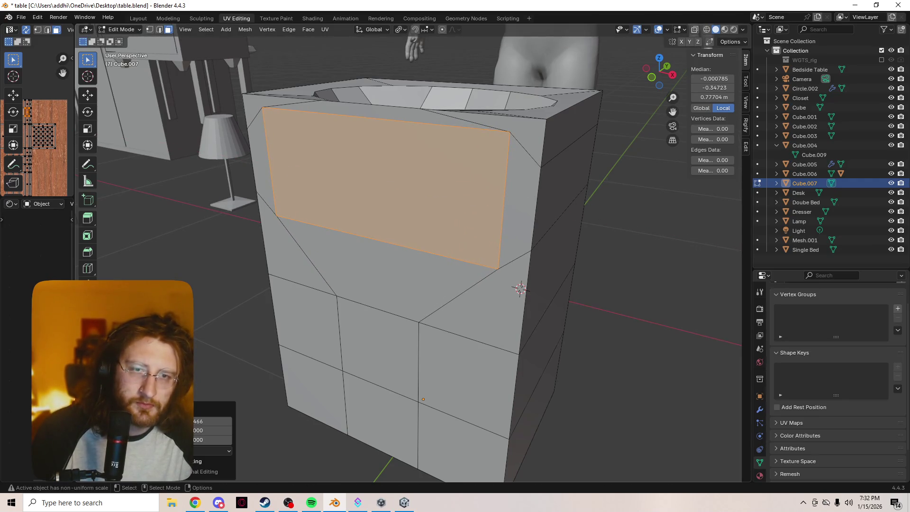
pyautogui.hotkey('ctrl', 'z')
pyautogui.hotkey('ctrl', 'z')
pyautogui.hotkey('ctrl', 'z')
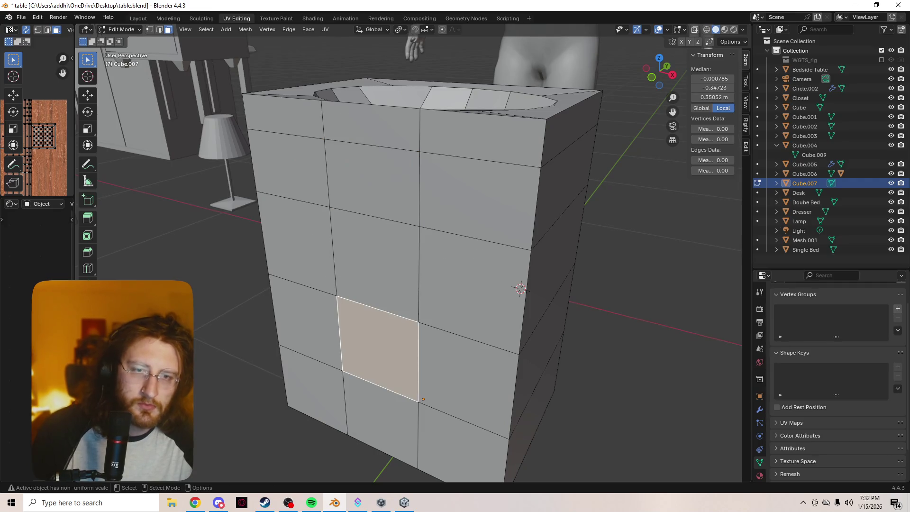
# Widen two front faces along X and make them taller along Z
pyautogui.keyDown('shift'); pyautogui.click(408, 189); pyautogui.keyUp('shift')
pyautogui.press('s')
pyautogui.press('x')
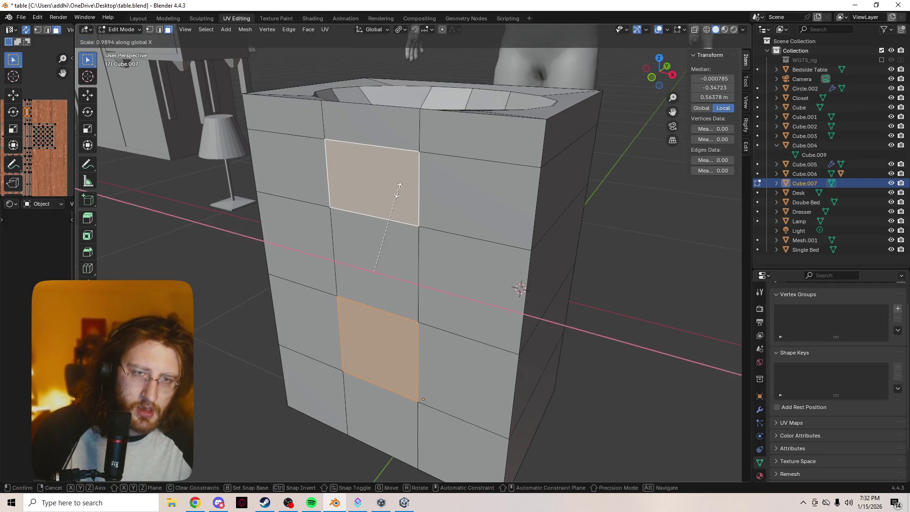
pyautogui.click(502, 104)
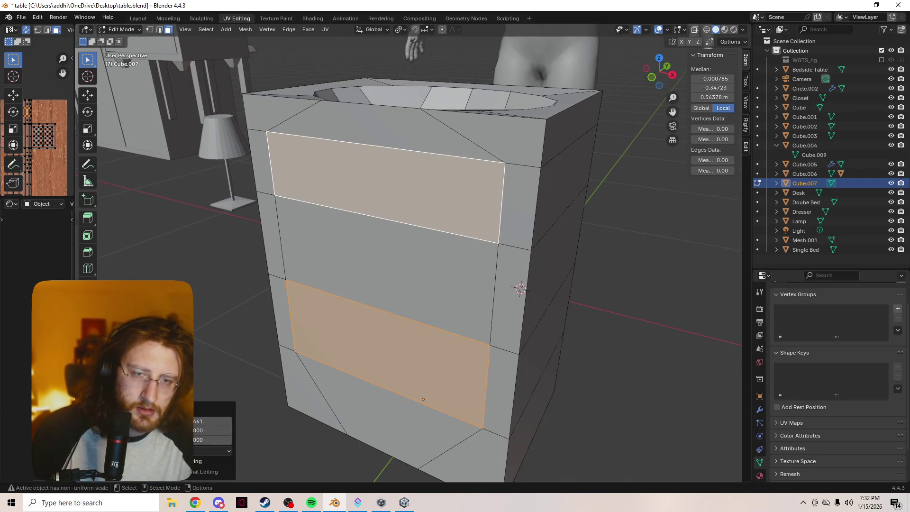
pyautogui.press('s')
pyautogui.press('y')
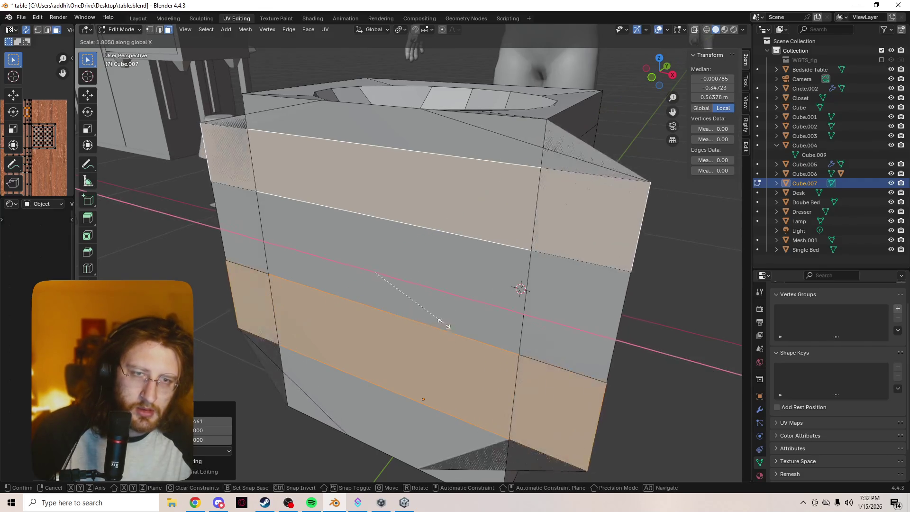
pyautogui.press('Escape')
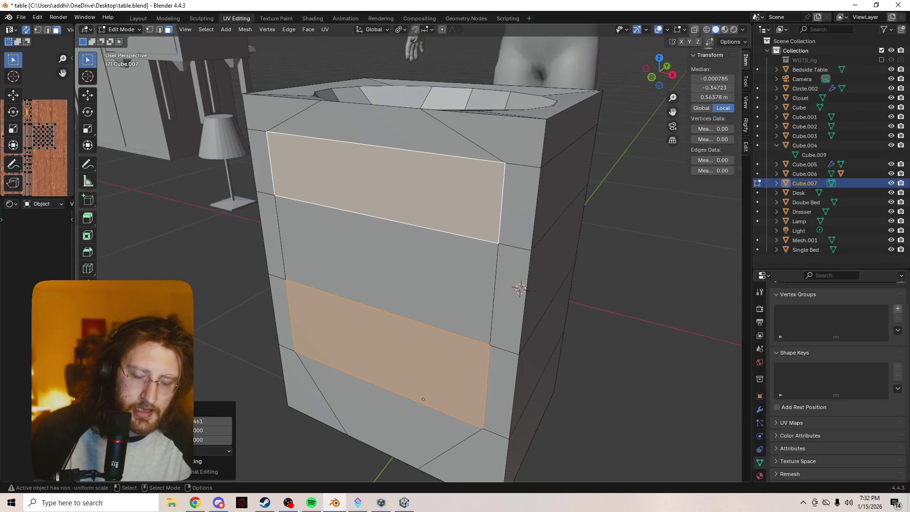
pyautogui.press('s')
pyautogui.press('z')
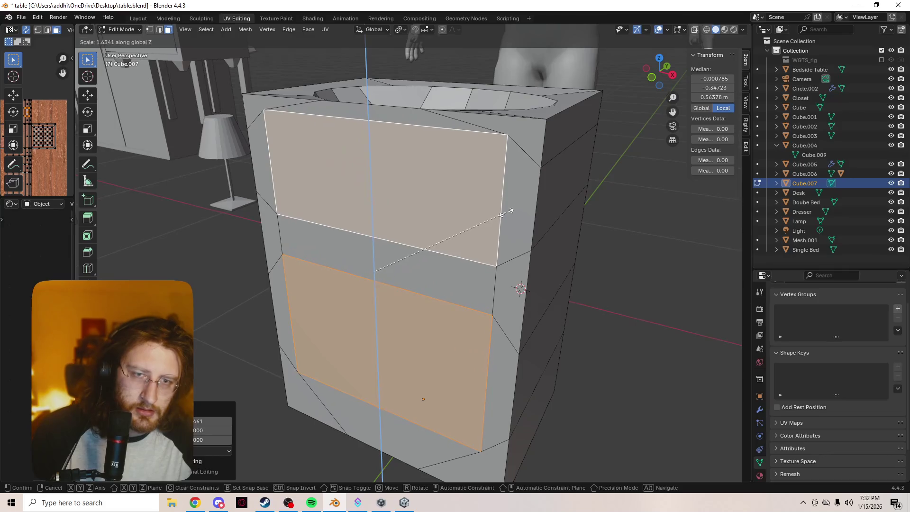
pyautogui.click(503, 208)
# Shorten the upper front panel to 0.8728 along Z, leaving the lower door face unchanged
pyautogui.click(488, 203)
pyautogui.click(432, 362)
pyautogui.press('s')
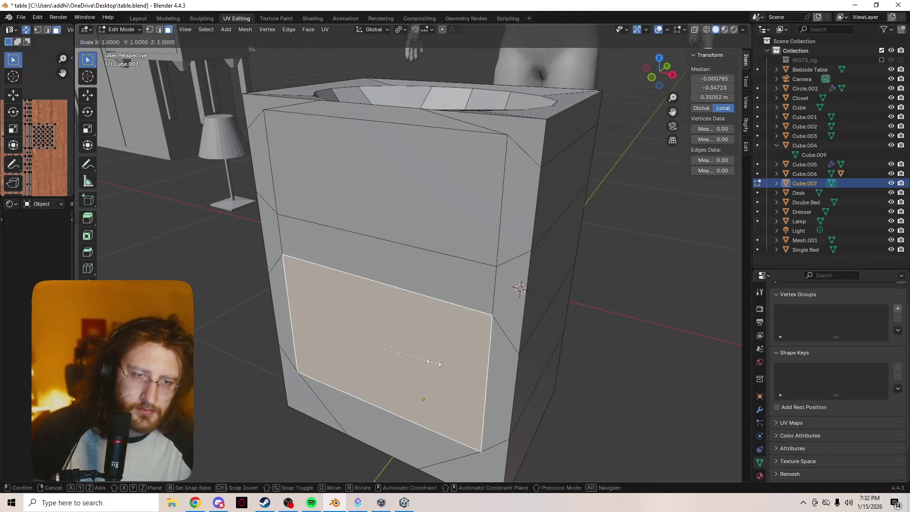
pyautogui.press('z')
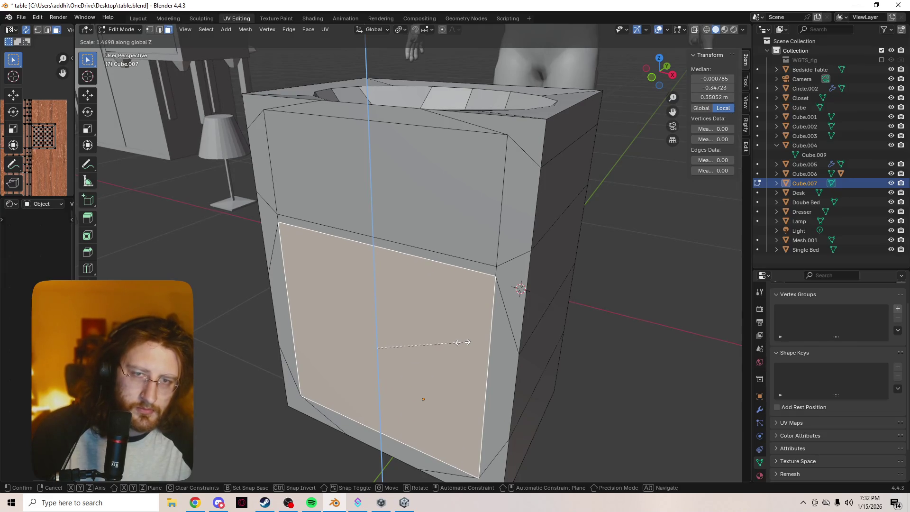
pyautogui.press('Escape')
pyautogui.hotkey('ctrl', 'z')
pyautogui.press('s')
pyautogui.press('z')
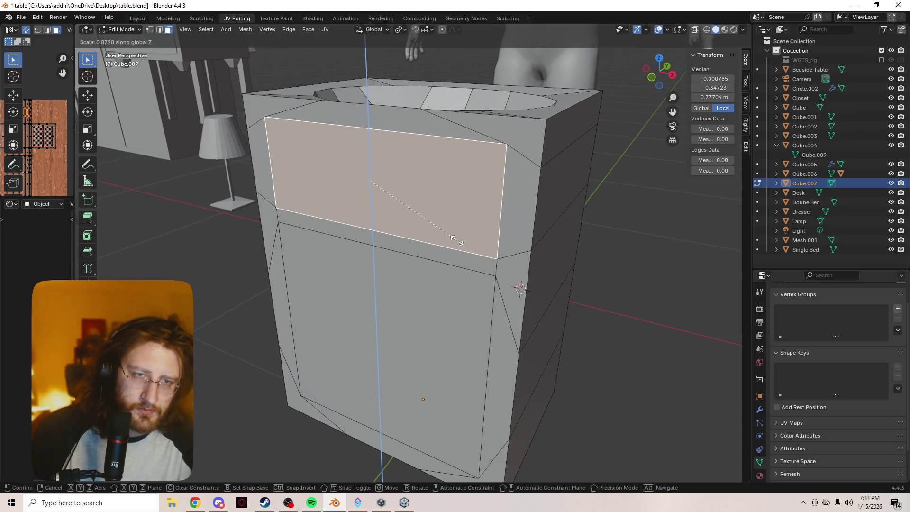
pyautogui.press('Return')
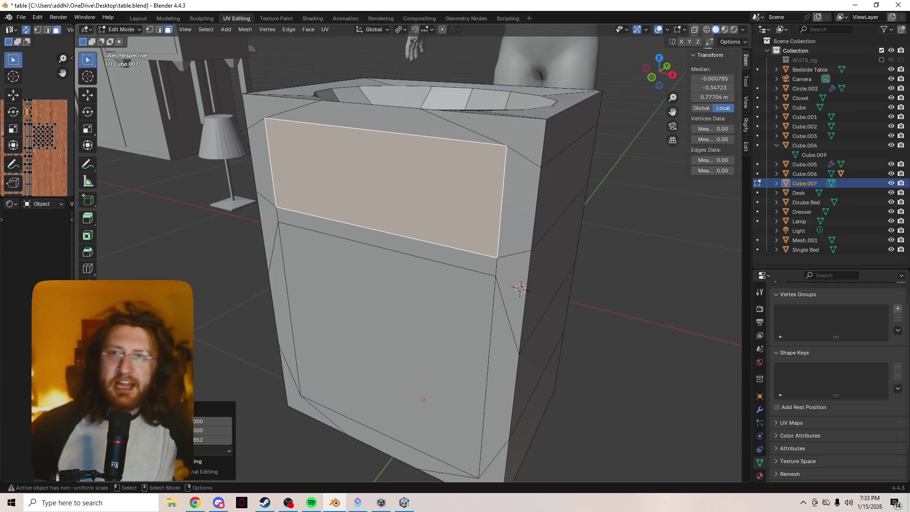
# Cycle through the vertex, edge and face select modes, ending in face select
pyautogui.press('2')
pyautogui.press('3')
pyautogui.press('2')
pyautogui.press('3')
pyautogui.press('2')
pyautogui.press('3')
pyautogui.press('2')
pyautogui.press('3')
pyautogui.press('2')
pyautogui.press('3')
pyautogui.press('2')
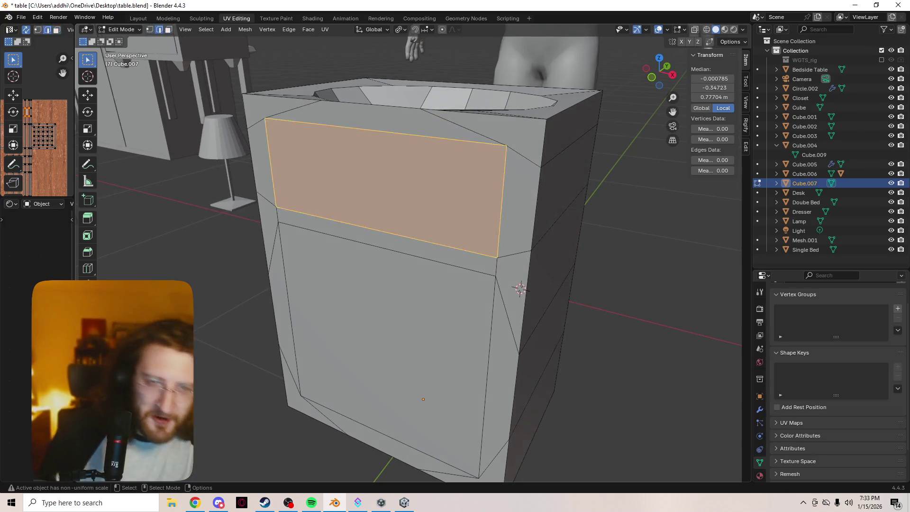
pyautogui.press('3')
pyautogui.press('2')
pyautogui.press('3')
pyautogui.press('2')
pyautogui.press('1')
pyautogui.press('3')
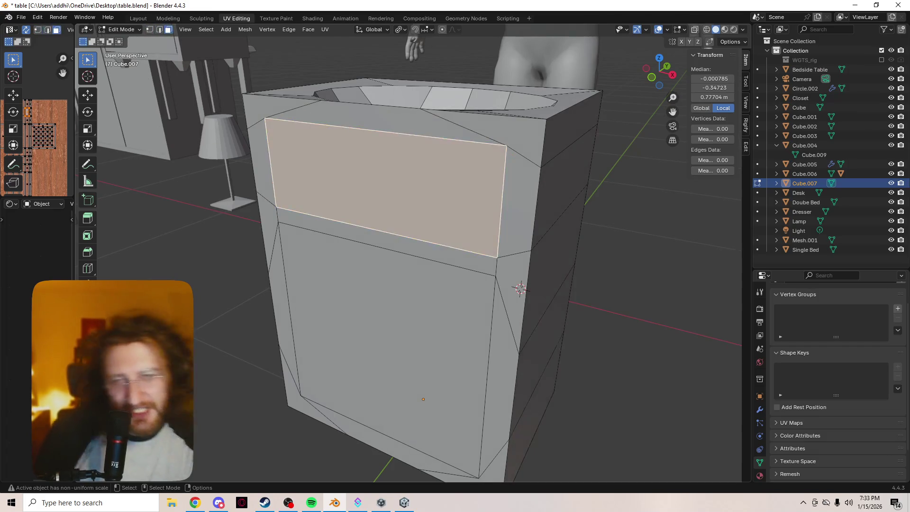
pyautogui.press('2')
pyautogui.press('1')
pyautogui.press('3')
pyautogui.press('2')
pyautogui.press('3')
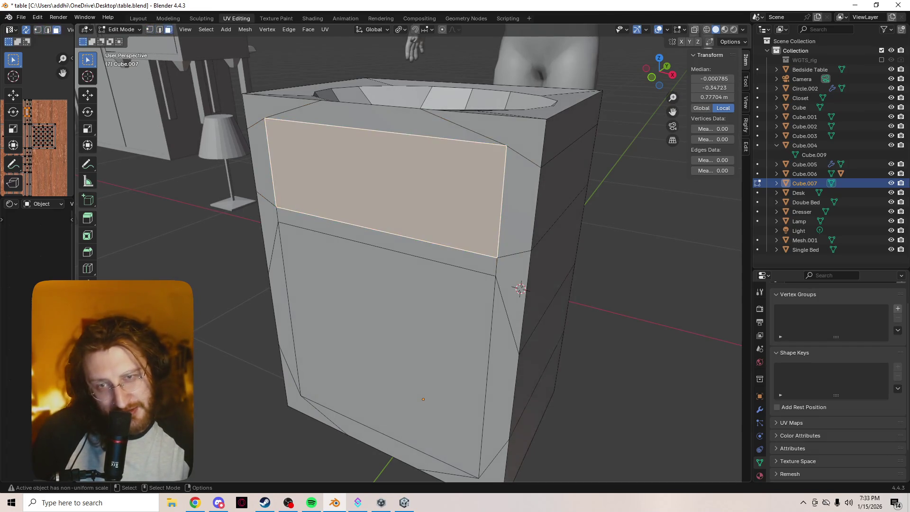
# Add the lower front face to the selected upper front face, staying in solid view
pyautogui.press('g')
pyautogui.press('Return')
pyautogui.keyDown('shift'); pyautogui.click(386, 346); pyautogui.keyUp('shift')
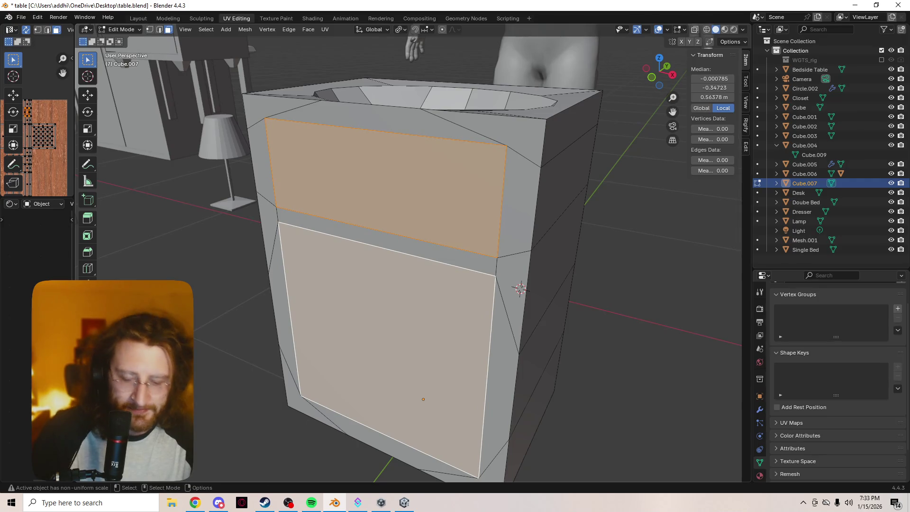
pyautogui.hotkey('ctrl', 'z')
pyautogui.keyDown('shift'); pyautogui.click(386, 346); pyautogui.keyUp('shift')
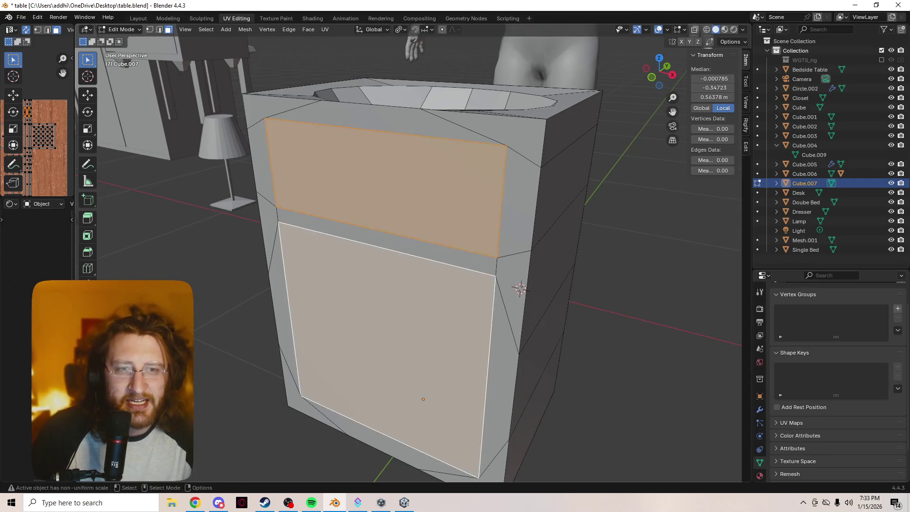
pyautogui.hotkey('ctrl', 'z')
pyautogui.hotkey('ctrl', 'shift', 'z')
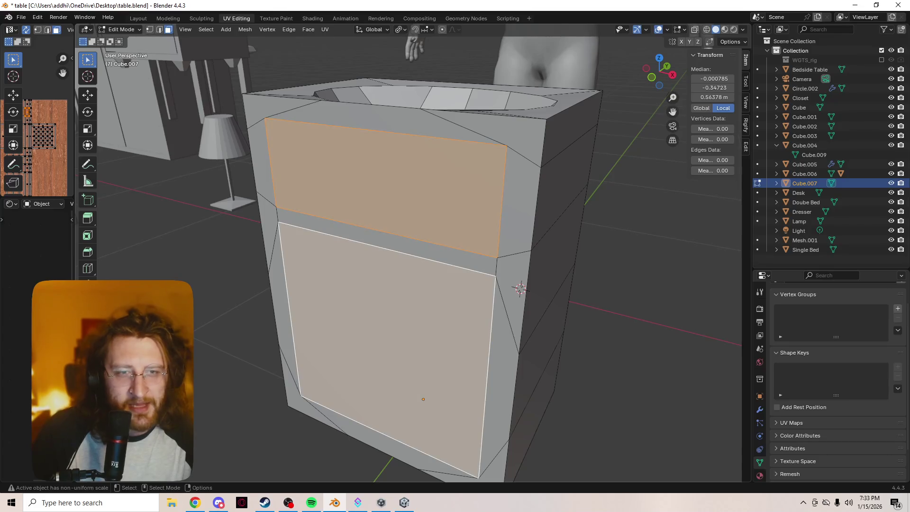
pyautogui.press('z')
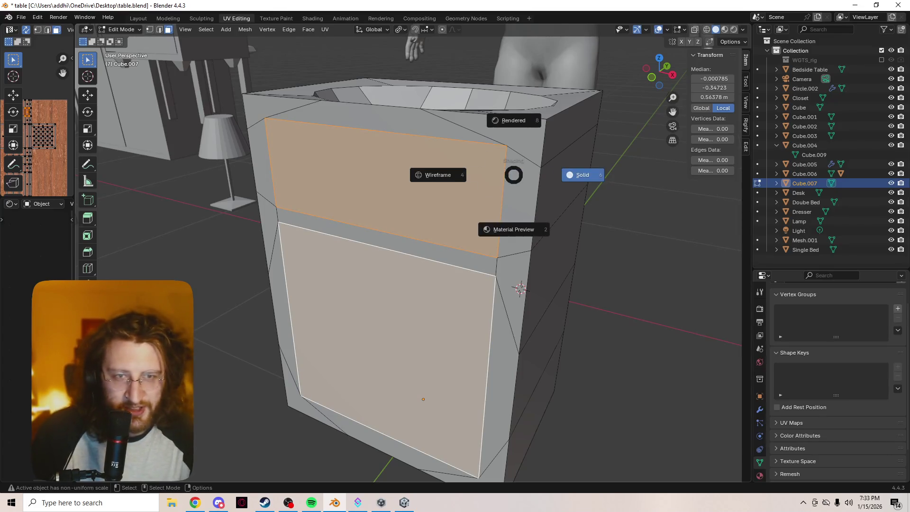
pyautogui.press('Escape')
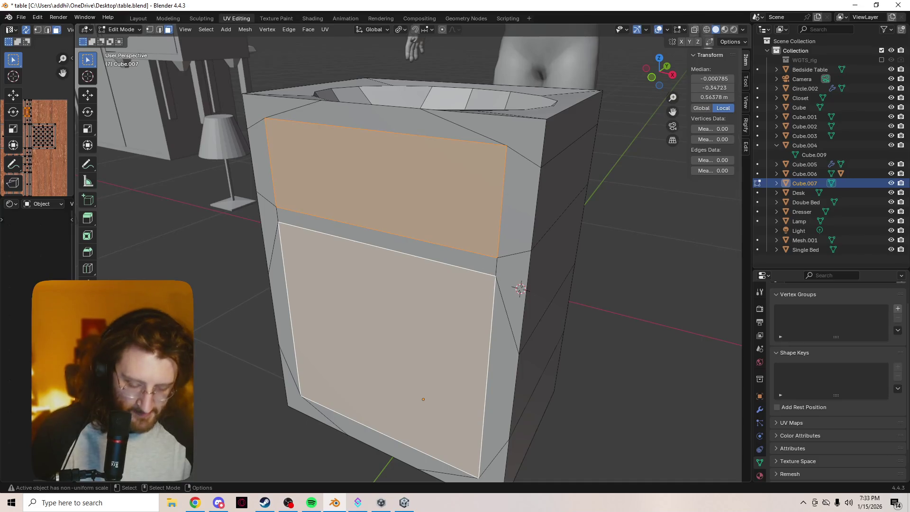
# Extrude both front panels and scale them inward to 0.97
pyautogui.press('e')
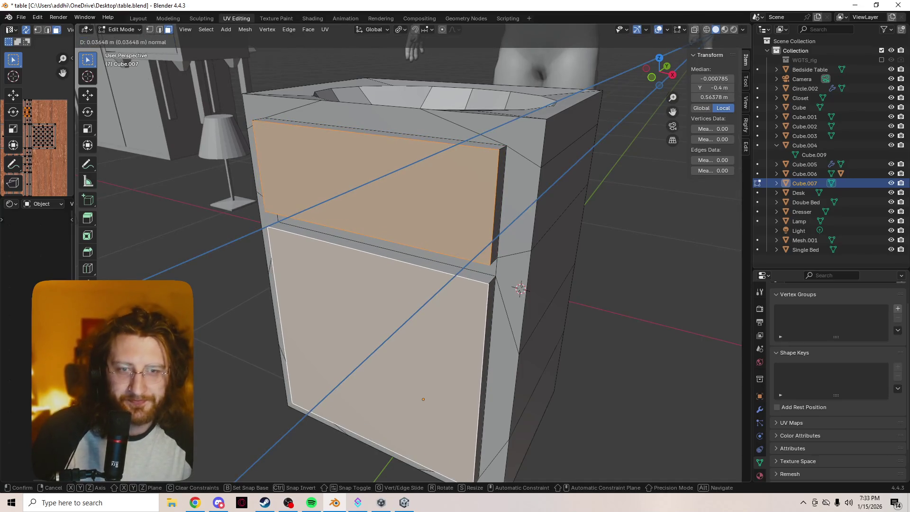
pyautogui.press('Return')
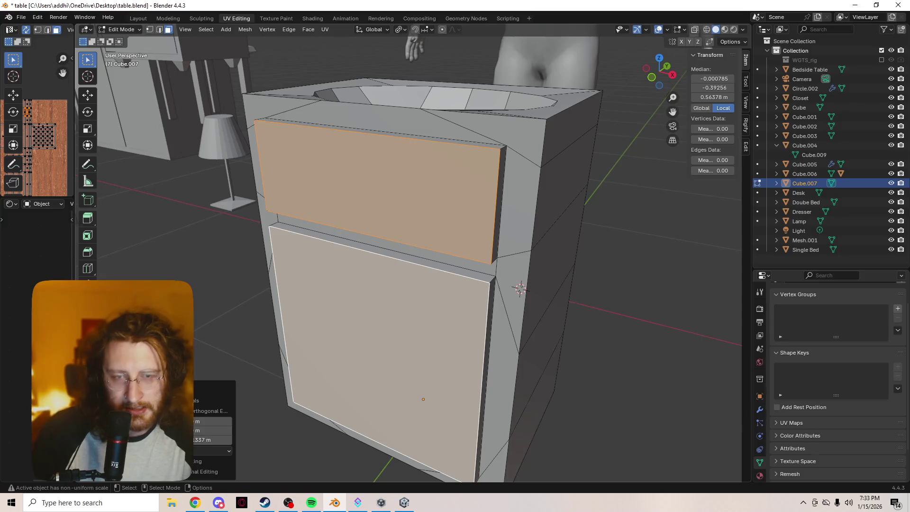
pyautogui.press('s')
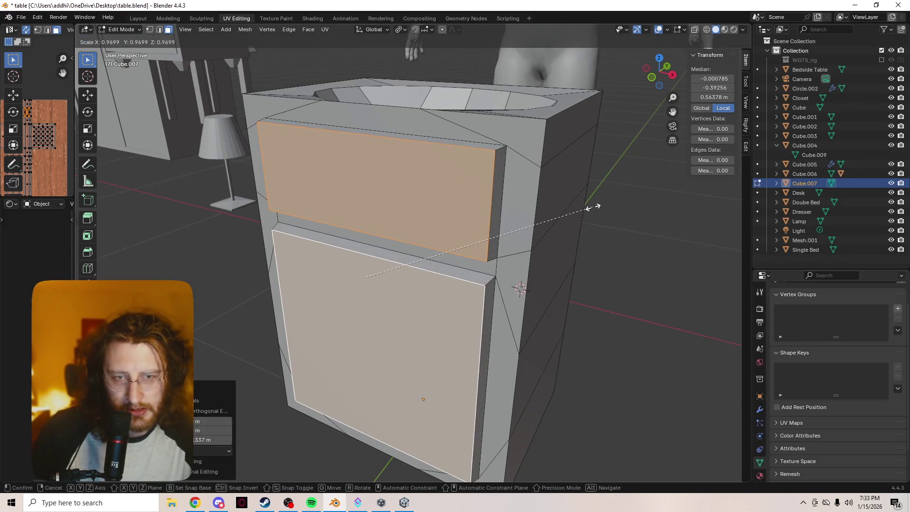
pyautogui.press('Return')
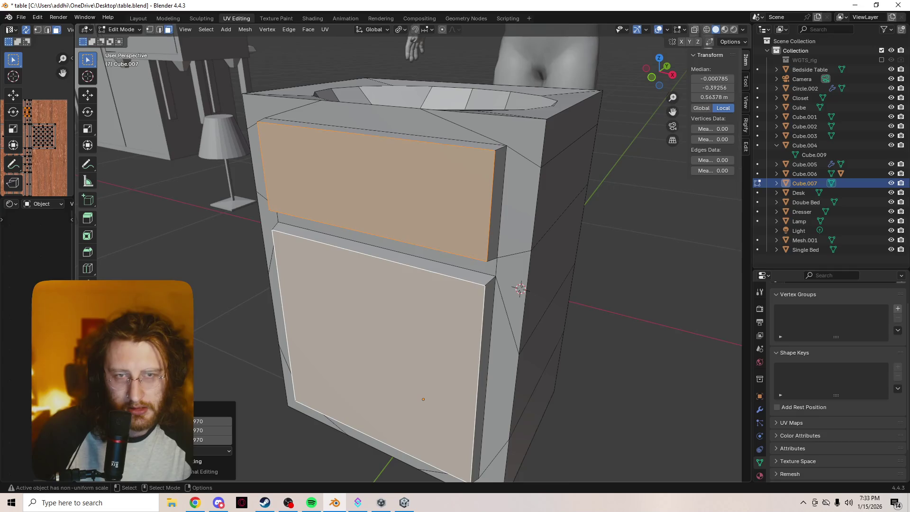
# Extrude the panels again, scale them to 0.871 keeping depth, then undo the extrusions
pyautogui.press('e')
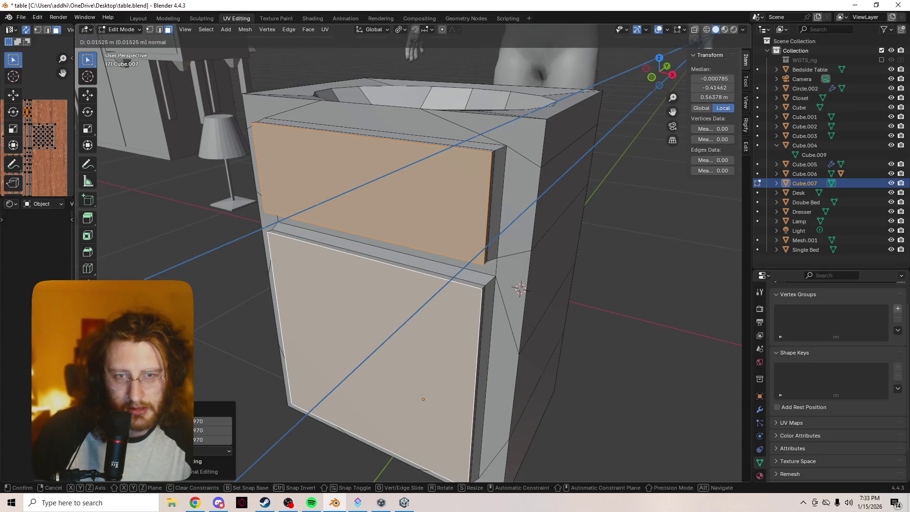
pyautogui.press('Return')
pyautogui.press('s')
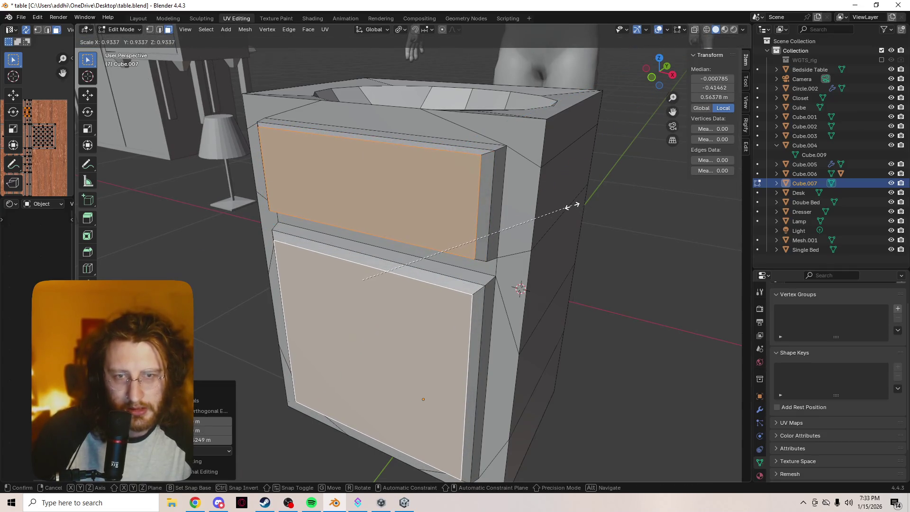
pyautogui.press('x')
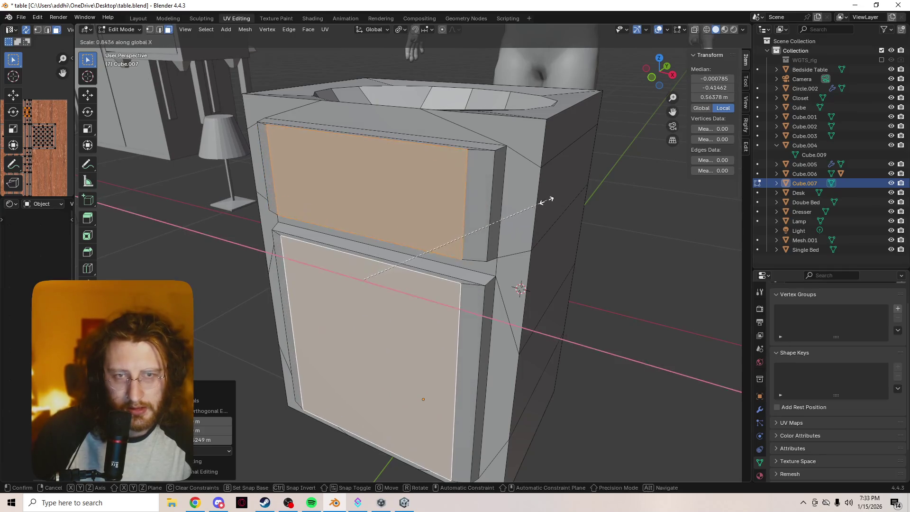
pyautogui.hotkey('shift', 'z')
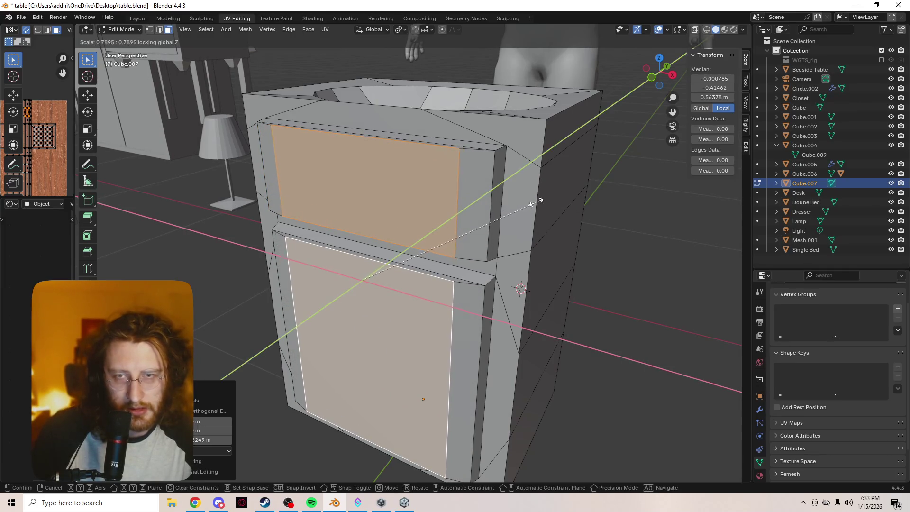
pyautogui.hotkey('shift', 'y')
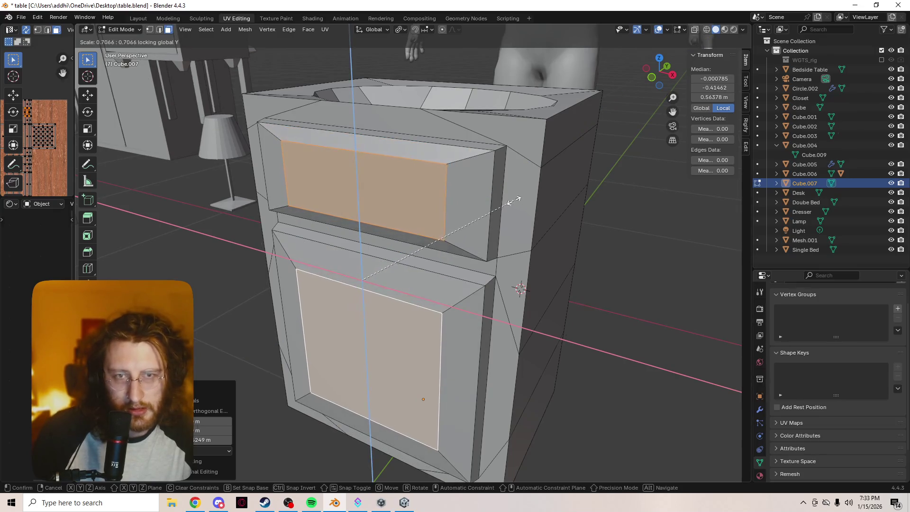
pyautogui.click(563, 213)
pyautogui.press('1')
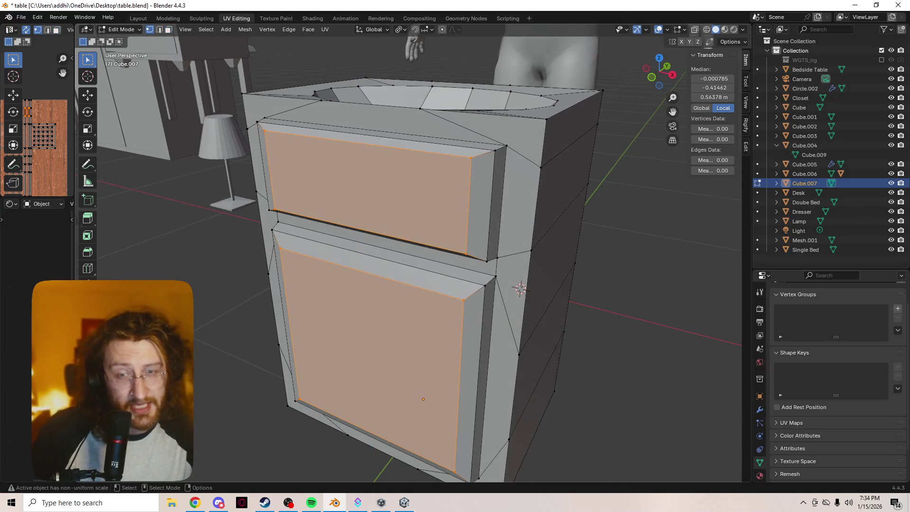
pyautogui.hotkey('ctrl', 'z')
pyautogui.hotkey('ctrl', 'z')
pyautogui.hotkey('ctrl', 'z')
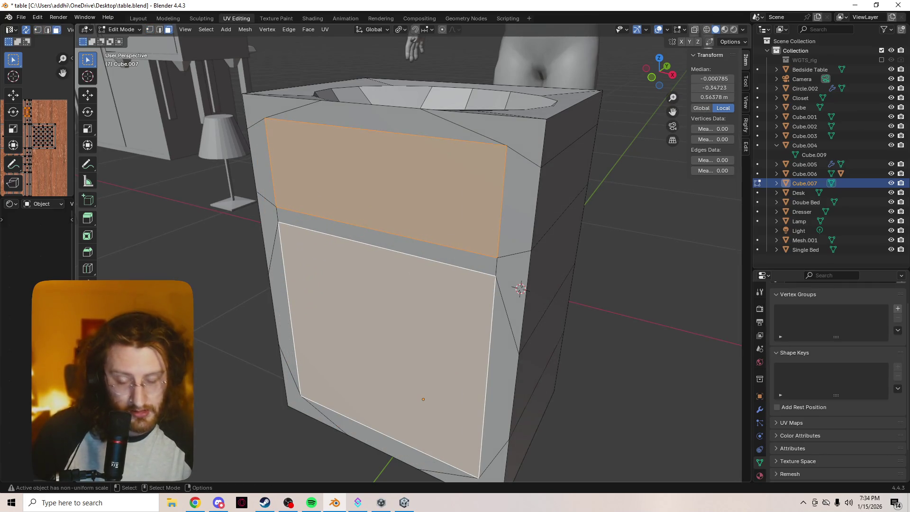
# Cancel the face move, zoom out over the layout, and leave the cabinet's Edit Mode
pyautogui.press('g')
pyautogui.press('Escape')
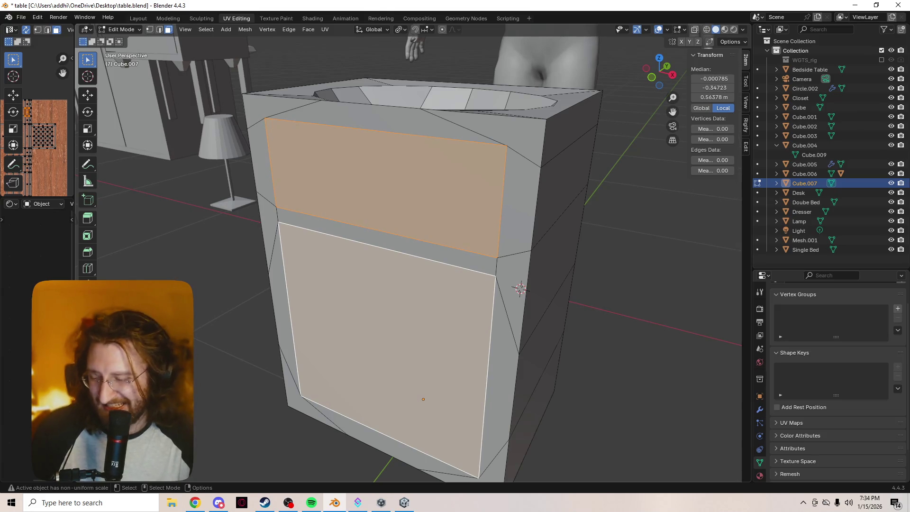
pyautogui.scroll(-3, 408, 256)
pyautogui.scroll(-3, 408, 256)
pyautogui.press('1')
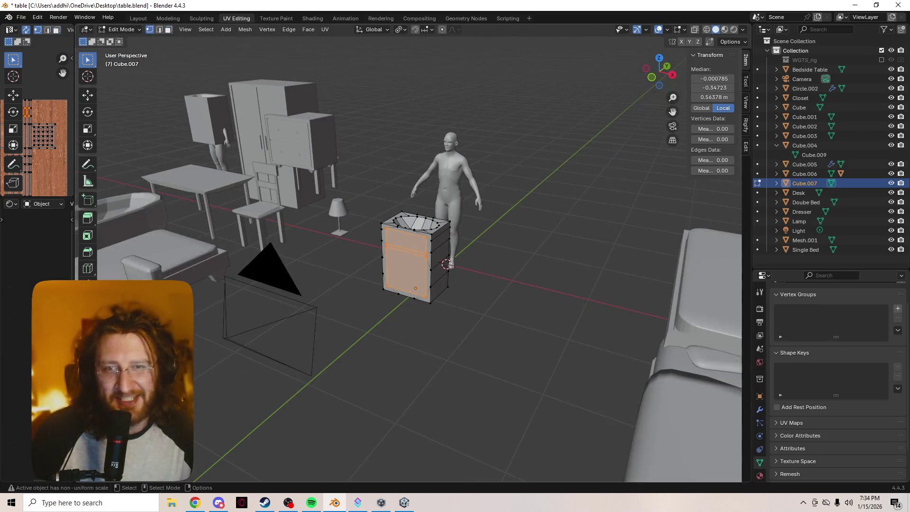
pyautogui.scroll(-4, 408, 256)
pyautogui.scroll(2, 407, 256)
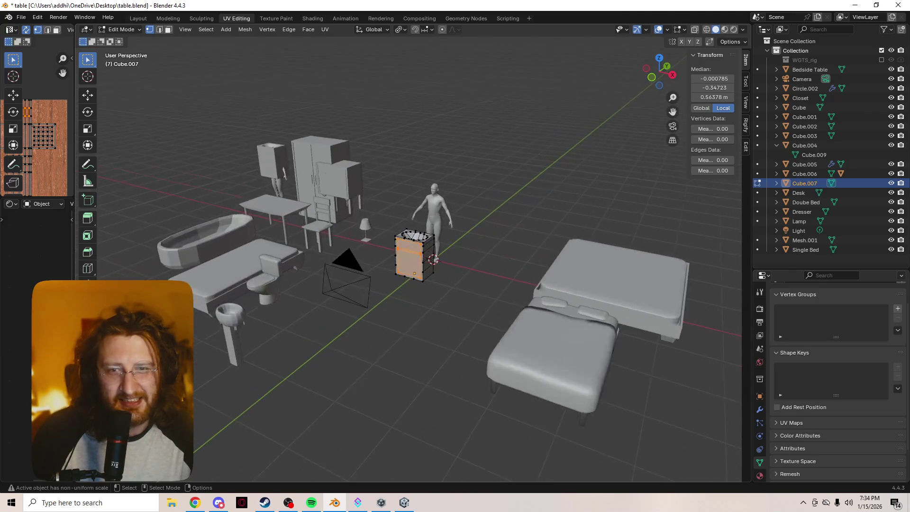
pyautogui.press('Tab')
# Move the Dresser beside the figure and nudge the Bedside Table slightly right
pyautogui.click(338, 180)
pyautogui.press('g')
pyautogui.click(397, 194)
pyautogui.click(348, 194)
pyautogui.press('g')
pyautogui.click(360, 196)
pyautogui.scroll(2, 408, 255)
pyautogui.scroll(5, 408, 256)
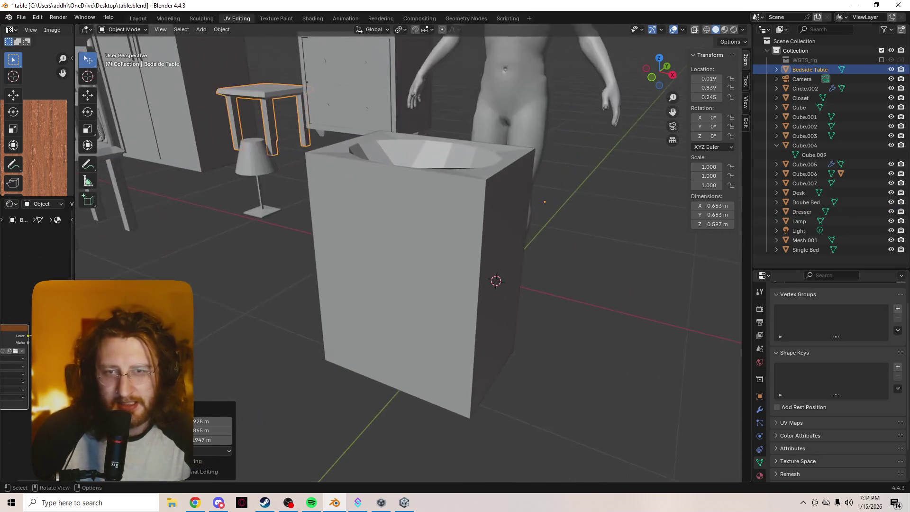
pyautogui.keyDown('shift'); pyautogui.moveTo(407, 255); pyautogui.dragTo(487, 315, button='middle'); pyautogui.keyUp('shift')
pyautogui.click(469, 197)
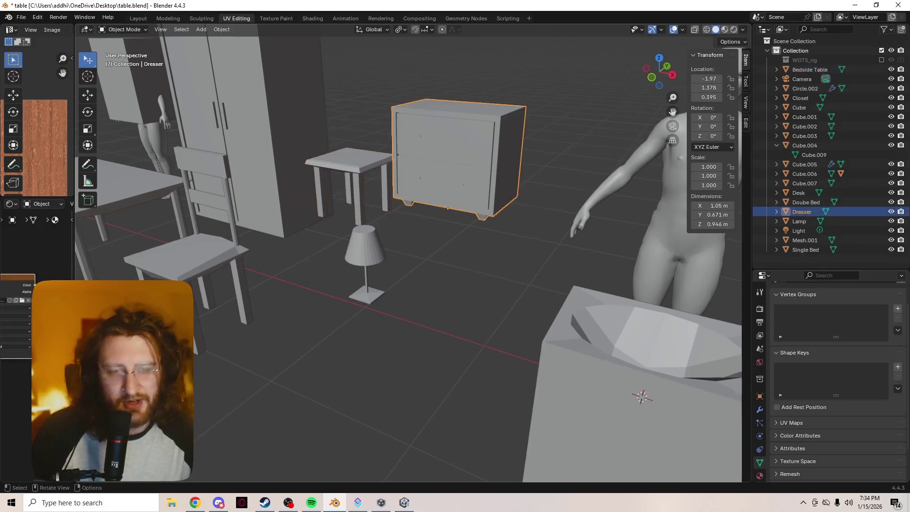
# Try Material Preview, Wireframe and Rendered shading, then switch to the Unity editor
pyautogui.press('z')
pyautogui.click(471, 251)
pyautogui.press('z')
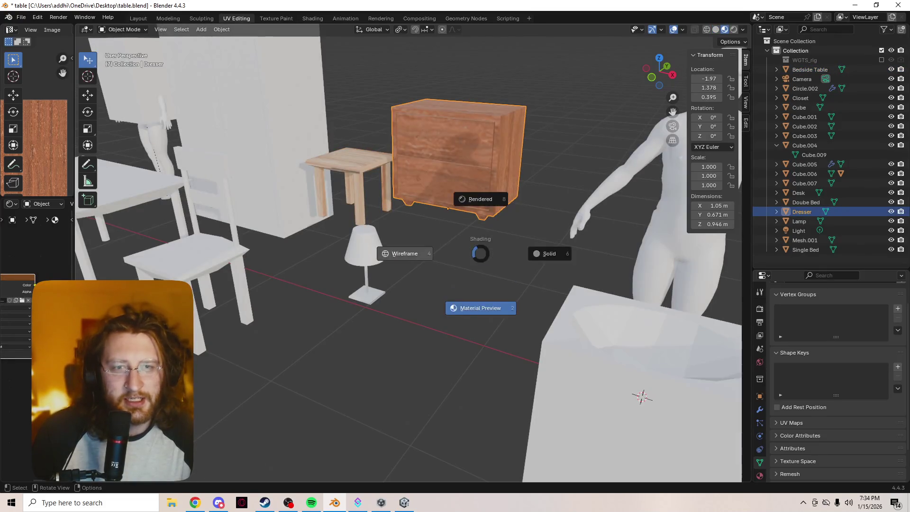
pyautogui.click(404, 251)
pyautogui.press('z')
pyautogui.click(400, 195)
pyautogui.scroll(-3, 400, 213)
pyautogui.moveTo(400, 213); pyautogui.dragTo(426, 237, button='middle')
pyautogui.scroll(-3, 407, 256)
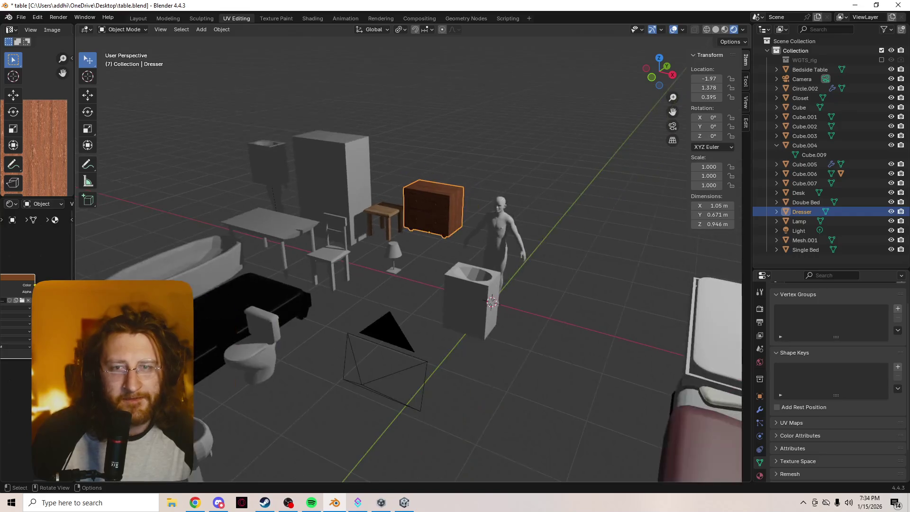
pyautogui.hotkey('alt', 'Tab')
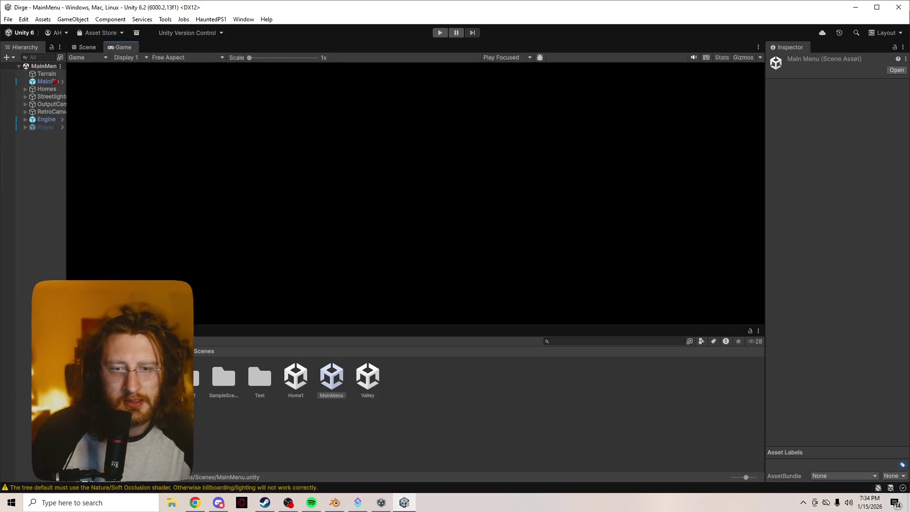
# Run the Dirge game in the Unity editor, start it from the main menu, then leave it
pyautogui.hotkey('ctrl', 'p')
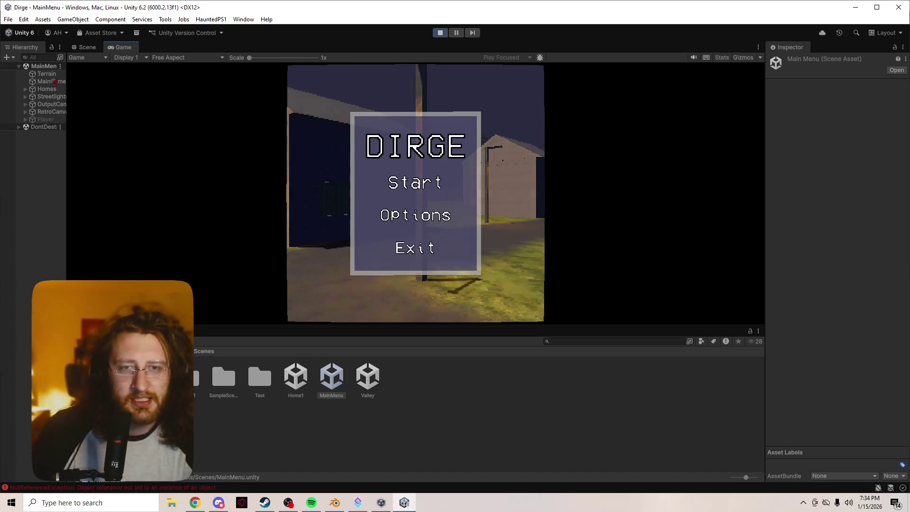
pyautogui.press('Return')
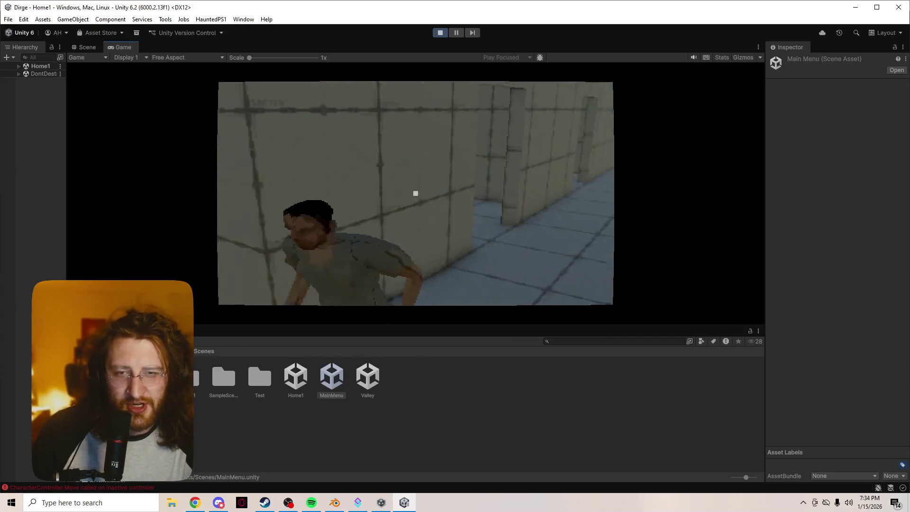
pyautogui.press('super')
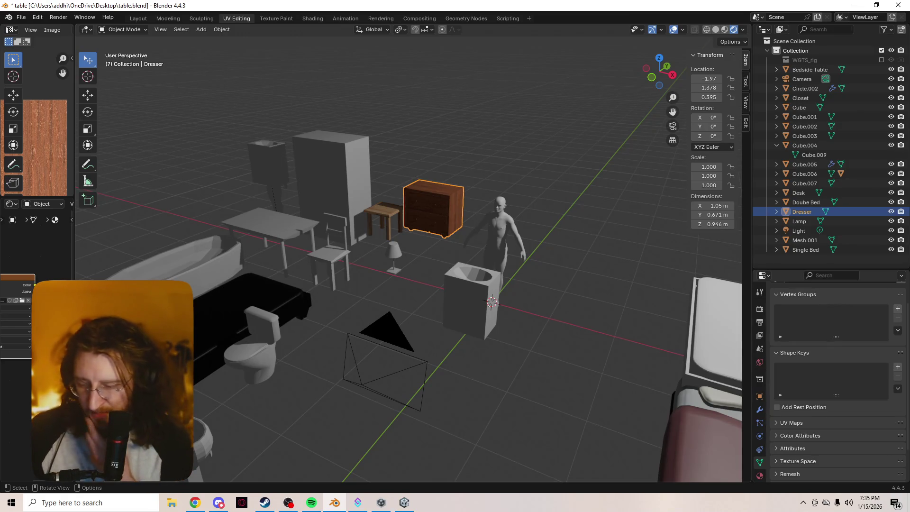
# Select the sink cabinet Cube.007 and return the viewport to Solid shading
pyautogui.keyDown('ctrl'); pyautogui.moveTo(408, 258); pyautogui.dragTo(407, 204, button='middle'); pyautogui.keyUp('ctrl')
pyautogui.click(474, 285)
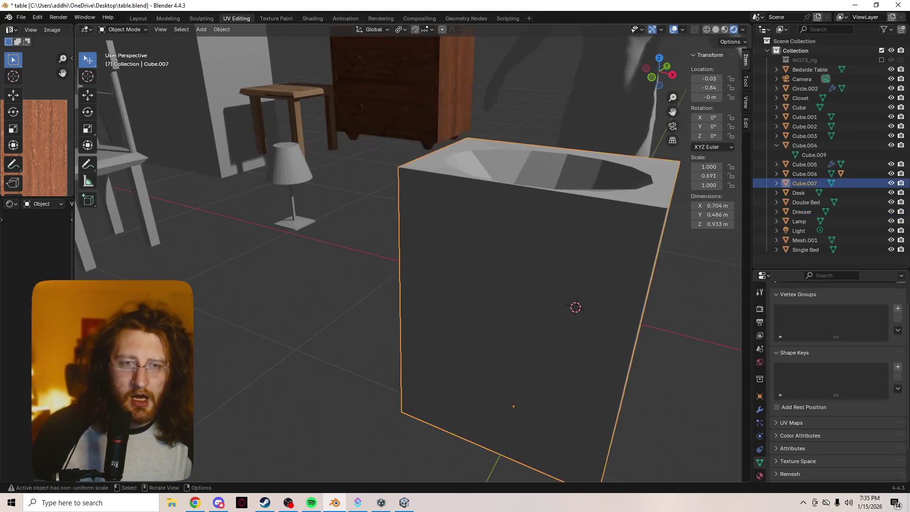
pyautogui.press('z')
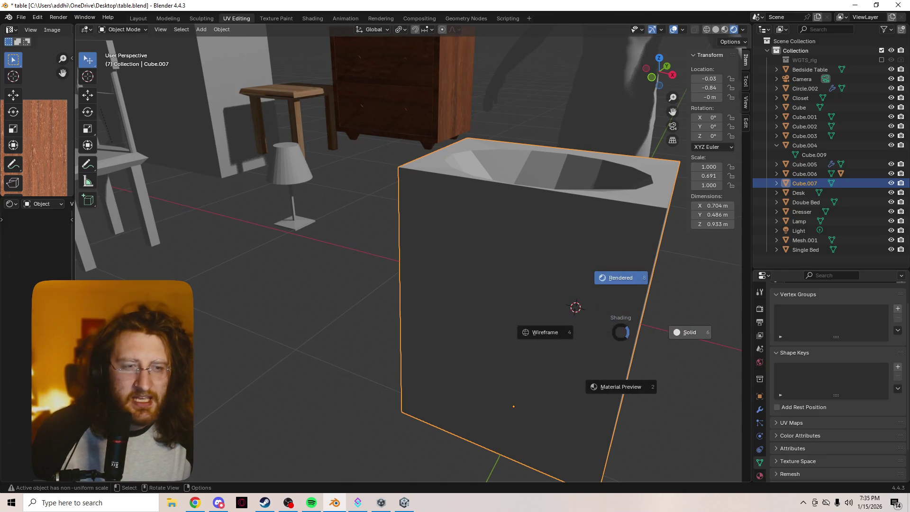
pyautogui.click(625, 352)
pyautogui.click(651, 350)
# Orbit to a low angle on the cabinet and enter Edit Mode on its mesh
pyautogui.moveTo(651, 350); pyautogui.dragTo(597, 351, button='middle')
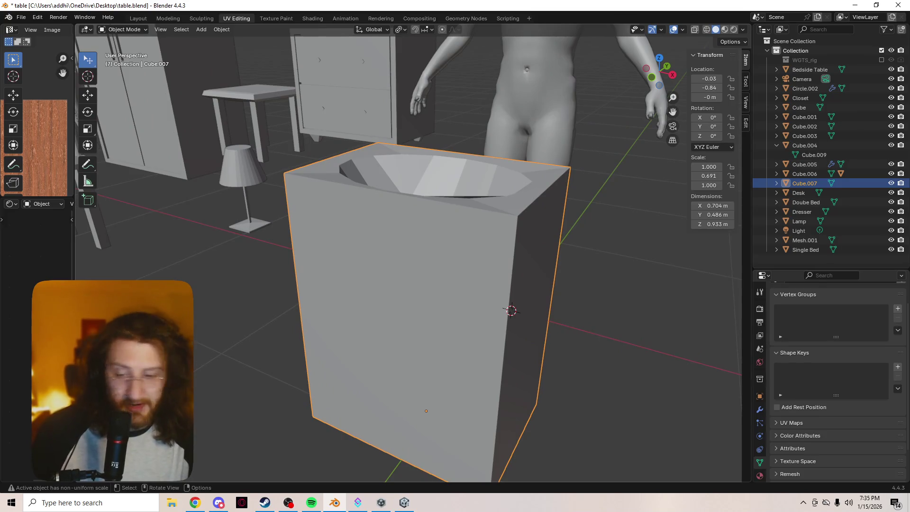
pyautogui.scroll(3, 511, 310)
pyautogui.moveTo(538, 320)
pyautogui.mouseDown(button='middle')
pyautogui.moveTo(627, 409)
pyautogui.moveTo(577, 345)
pyautogui.moveTo(552, 341)
pyautogui.moveTo(587, 304)
pyautogui.moveTo(569, 280)
pyautogui.mouseUp(button='middle')
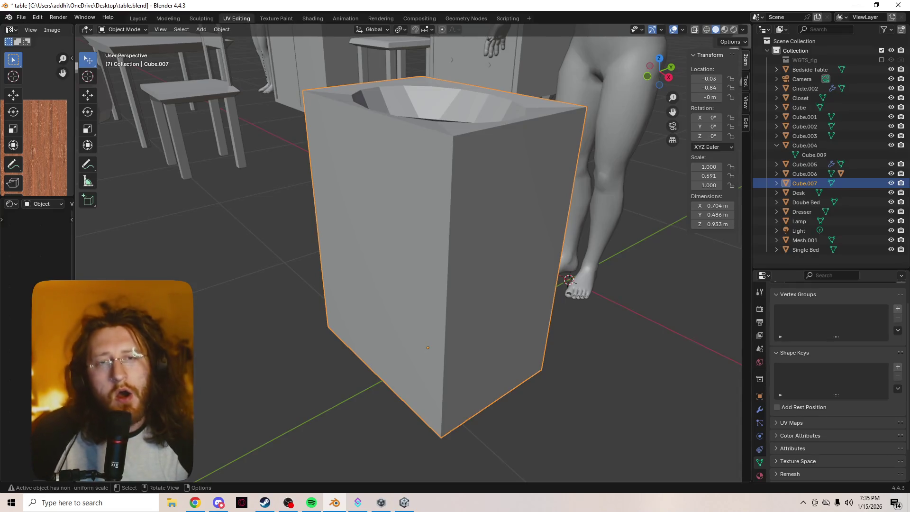
pyautogui.press('a')
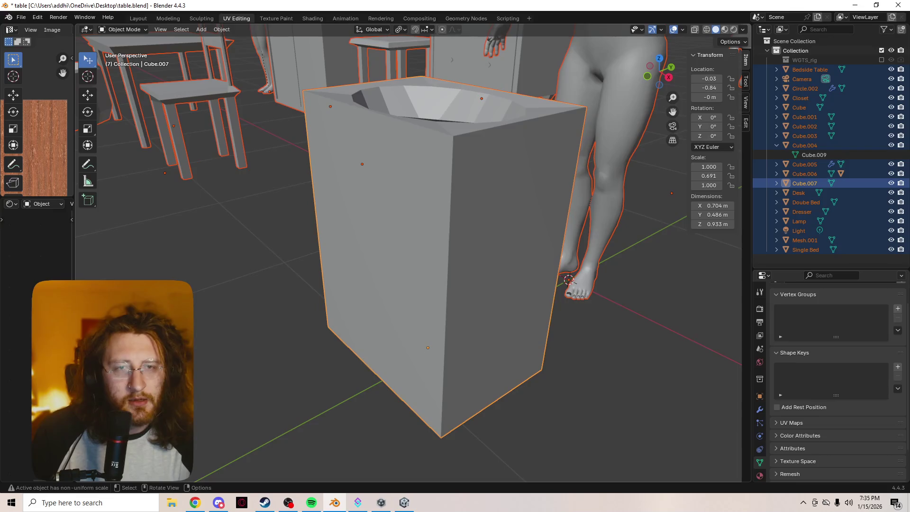
pyautogui.hotkey('ctrl', 'z')
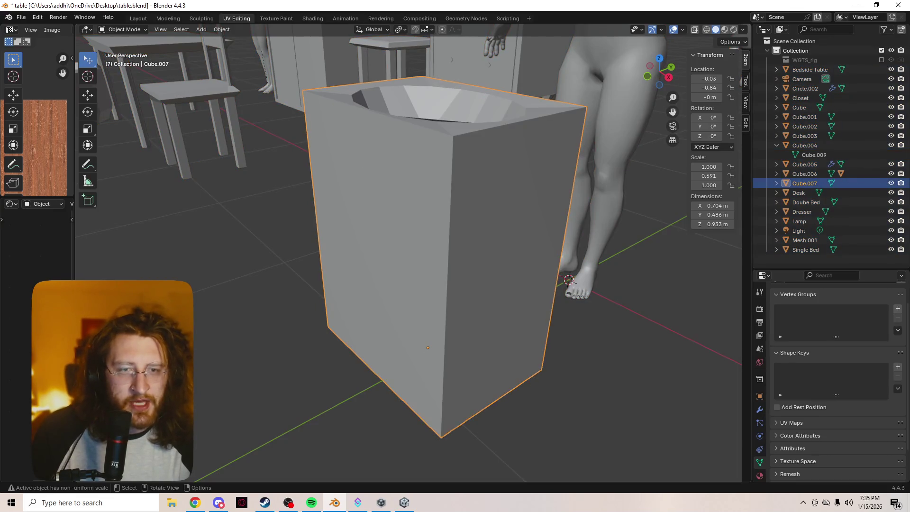
pyautogui.press('Tab')
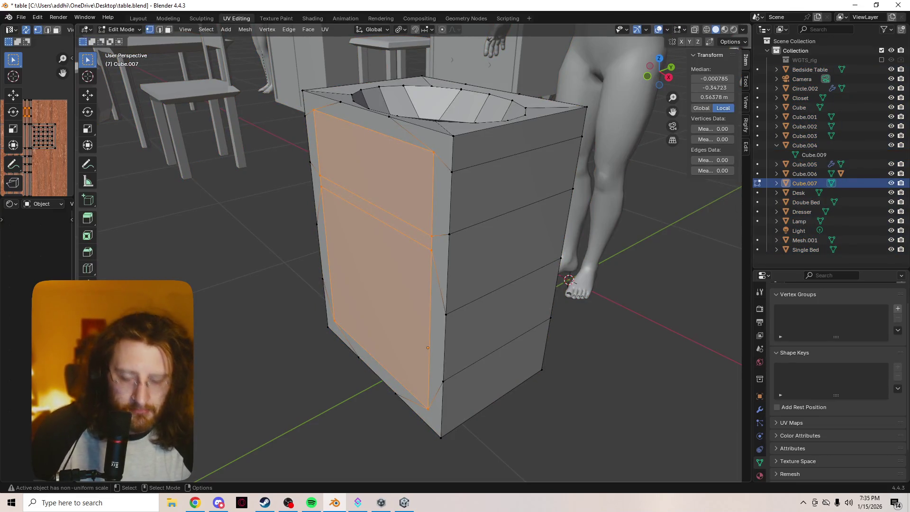
# Re-enter Edit Mode on Cube.007 in Face select mode, then browse the File menu
pyautogui.press('Tab')
pyautogui.press('a')
pyautogui.hotkey('ctrl', 'z')
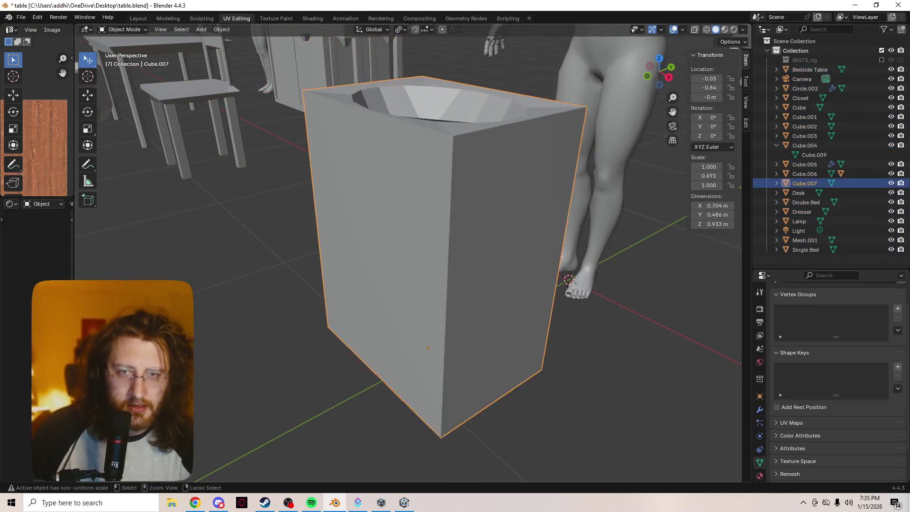
pyautogui.press('Tab')
pyautogui.press('3')
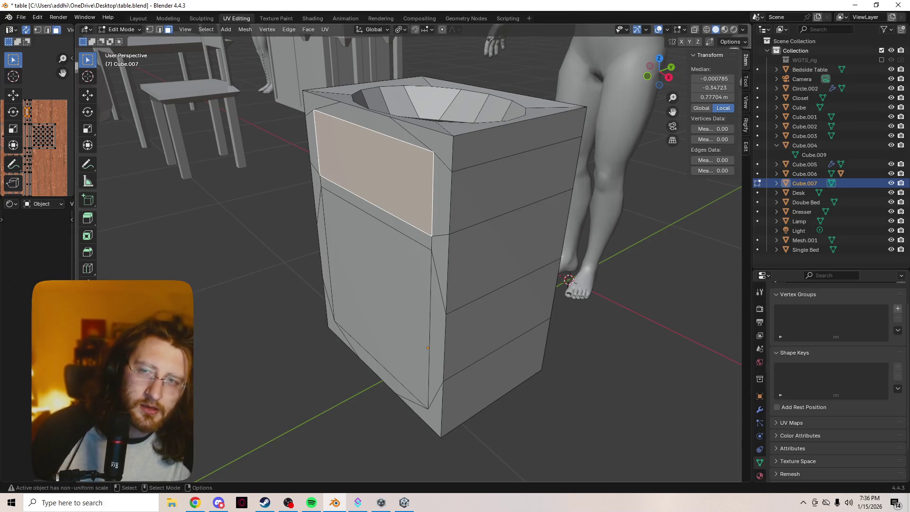
pyautogui.press('Tab')
pyautogui.press('Tab')
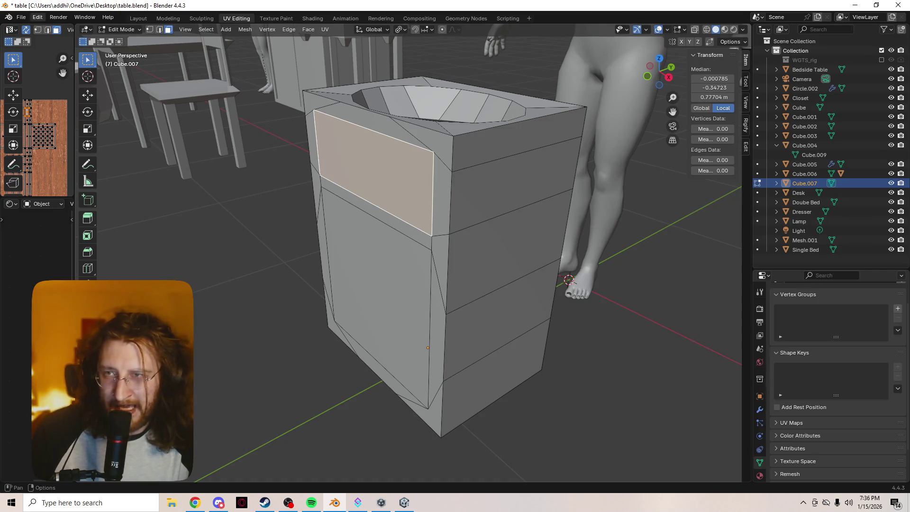
pyautogui.click(21, 18)
pyautogui.moveTo(33, 28)
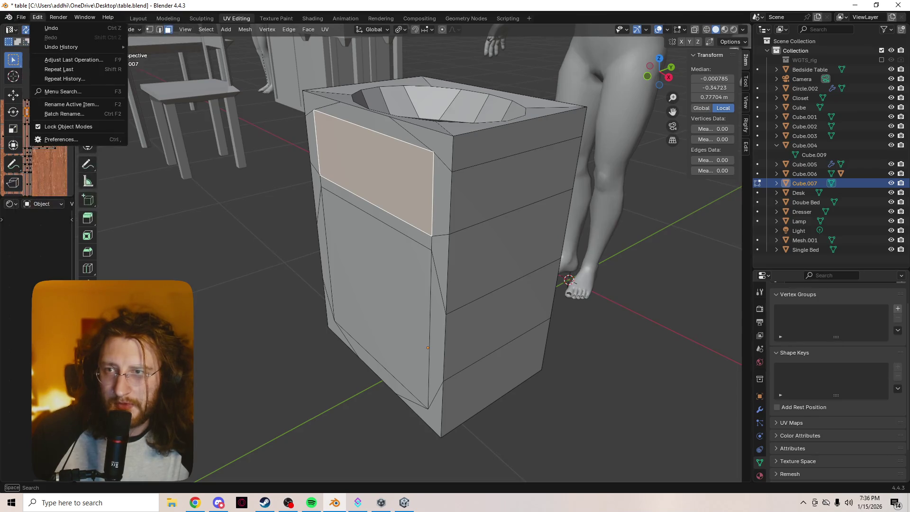
# Set Undo Steps to 100 in the System preferences and close the Preferences window
pyautogui.click(61, 140)
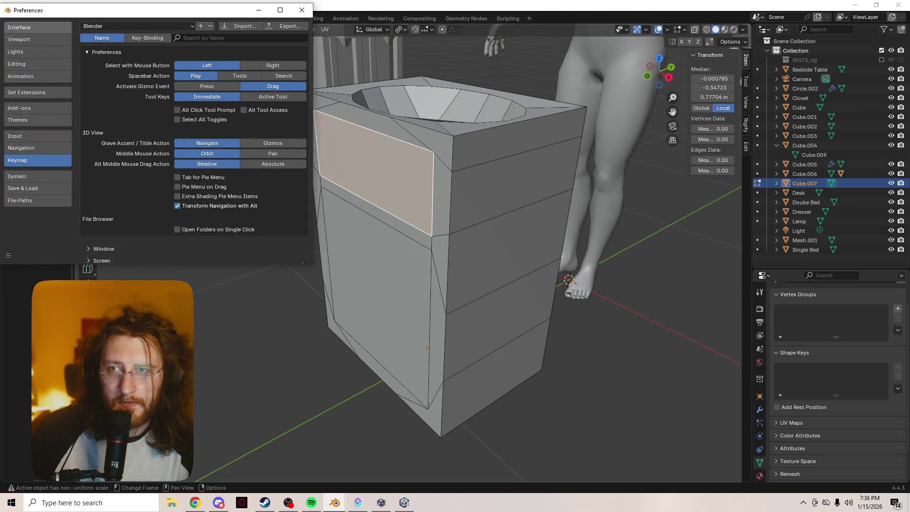
pyautogui.click(38, 27)
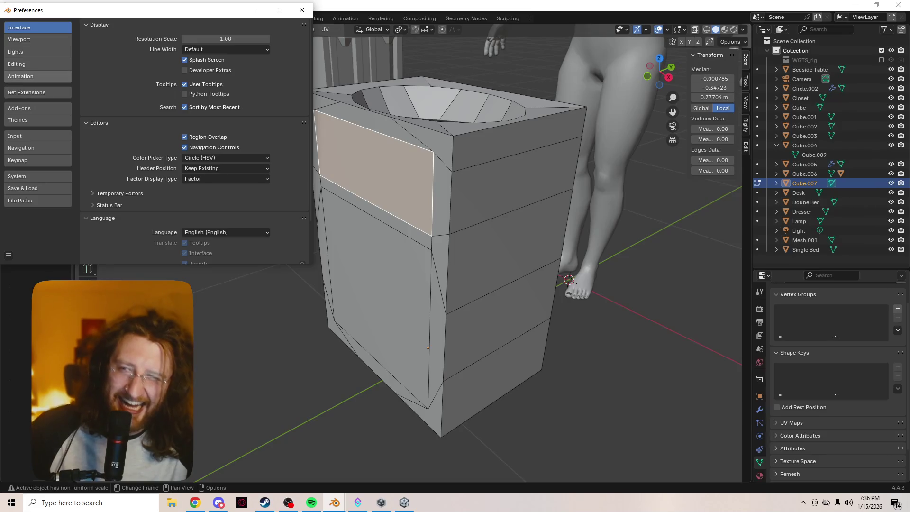
pyautogui.click(38, 63)
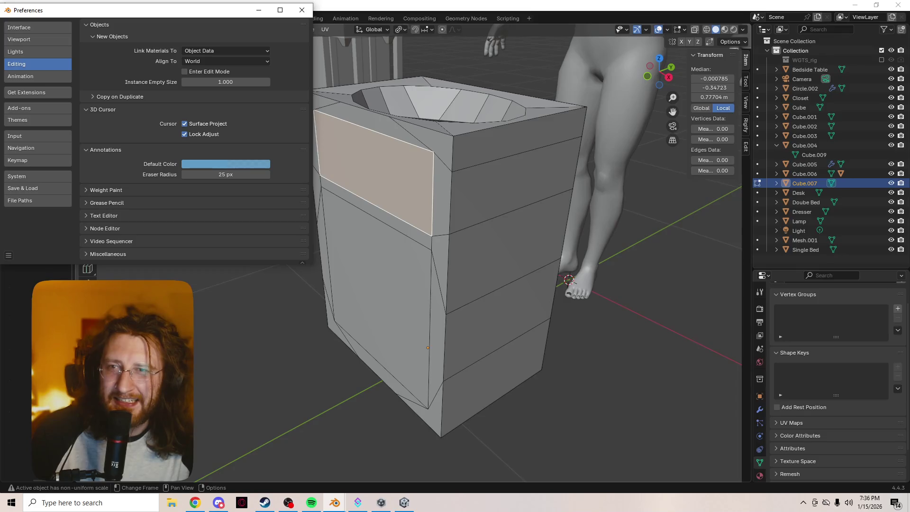
pyautogui.click(108, 254)
pyautogui.scroll(-1, 194, 190)
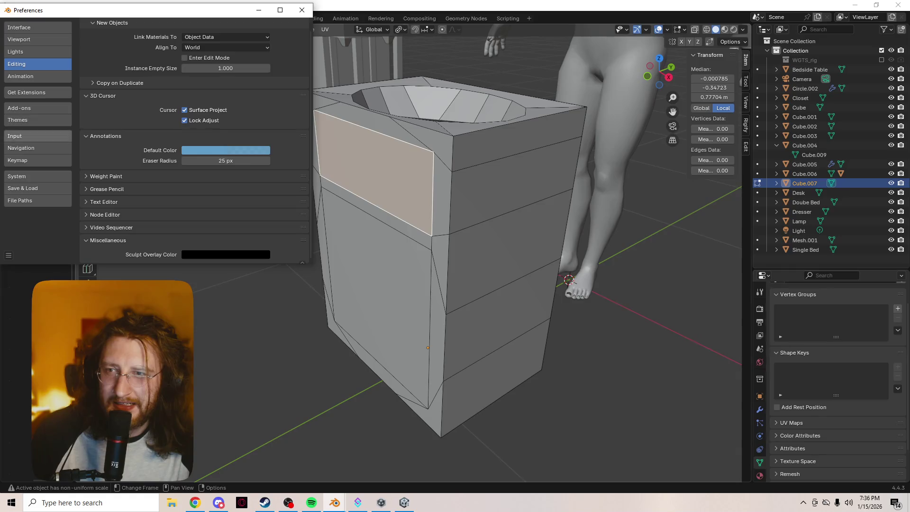
pyautogui.click(38, 176)
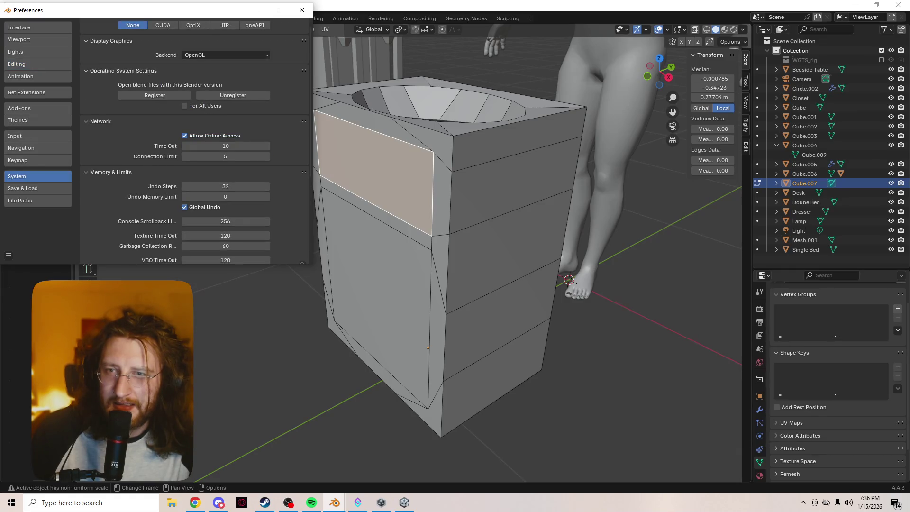
pyautogui.doubleClick(225, 186)
pyautogui.write('97')
pyautogui.press('Return')
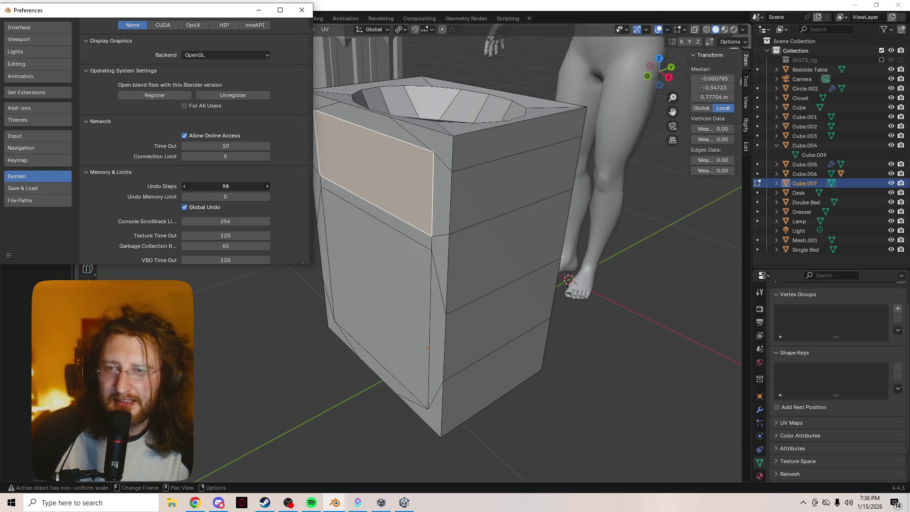
pyautogui.click(184, 186)
pyautogui.click(267, 185)
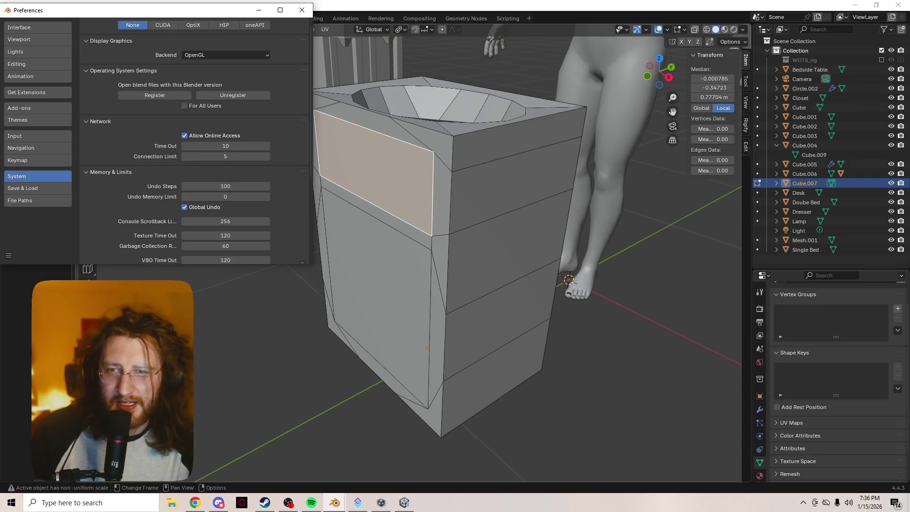
pyautogui.click(302, 10)
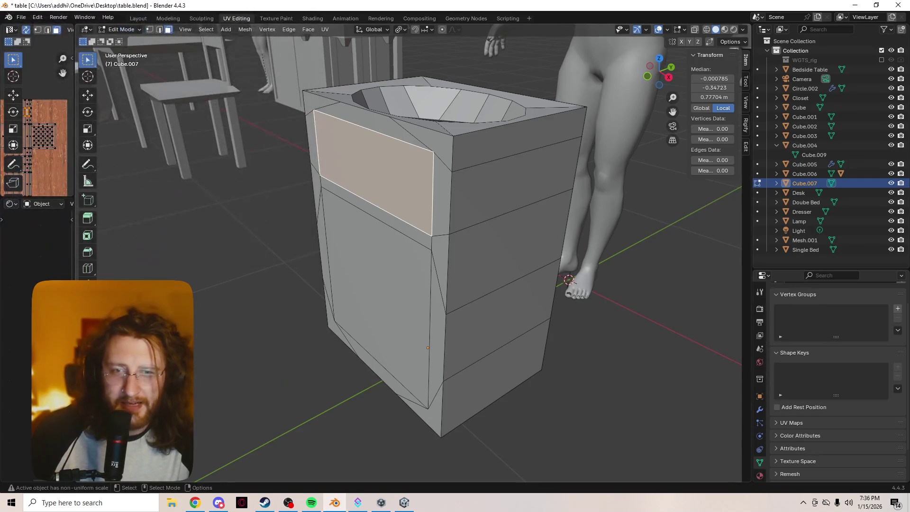
# Select the large lower front face of the sink cabinet in face select mode
pyautogui.hotkey('ctrl', 'z')
pyautogui.hotkey('ctrl', 'shift', 'z')
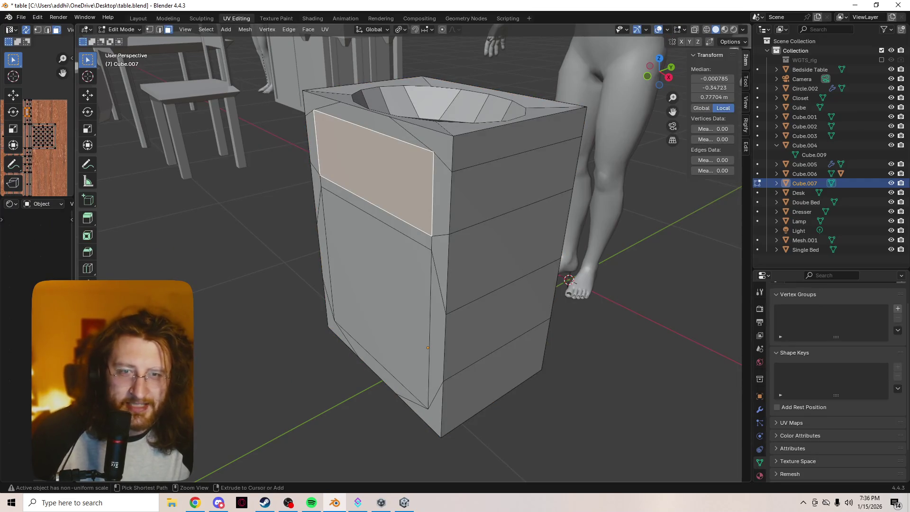
pyautogui.click(376, 294)
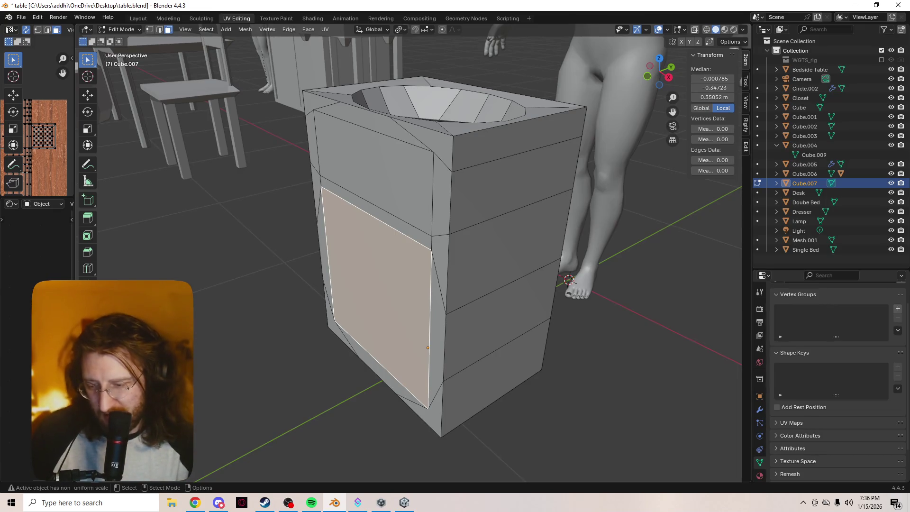
pyautogui.scroll(1, 417, 255)
pyautogui.press('1')
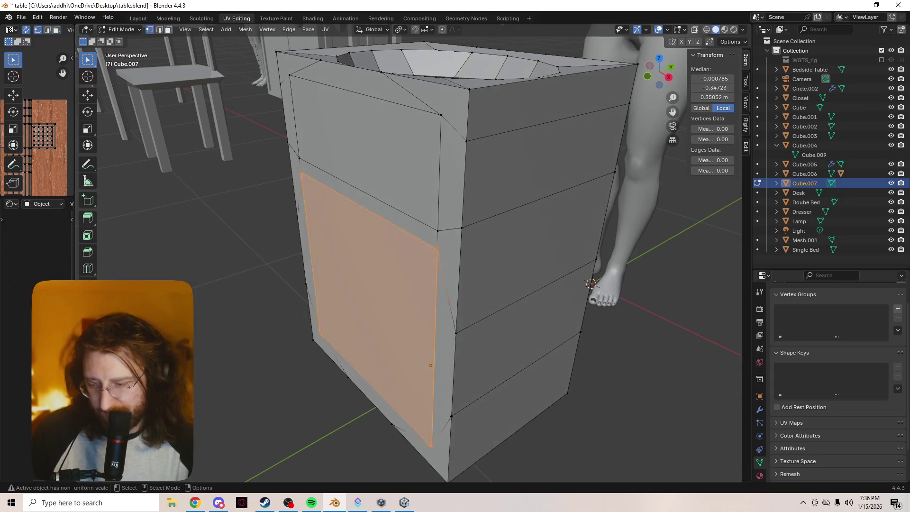
pyautogui.hotkey('alt', 'a')
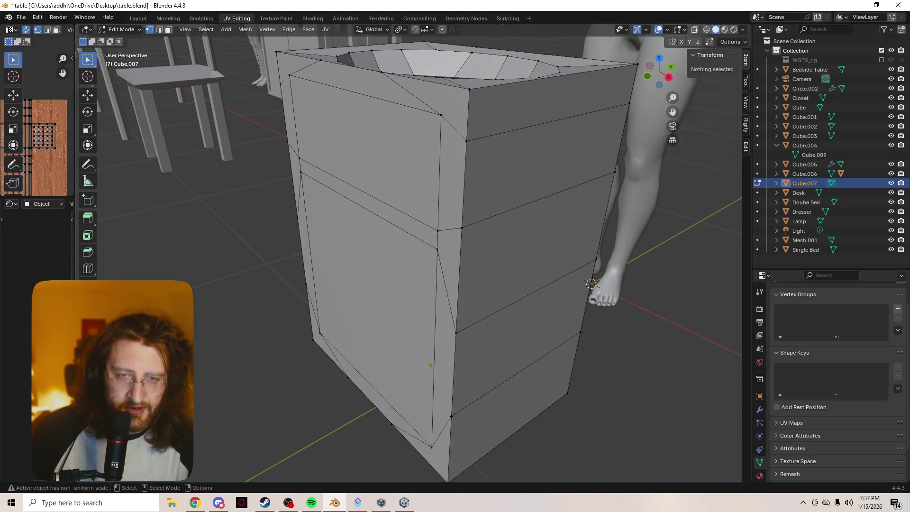
pyautogui.press('3')
pyautogui.click(370, 303)
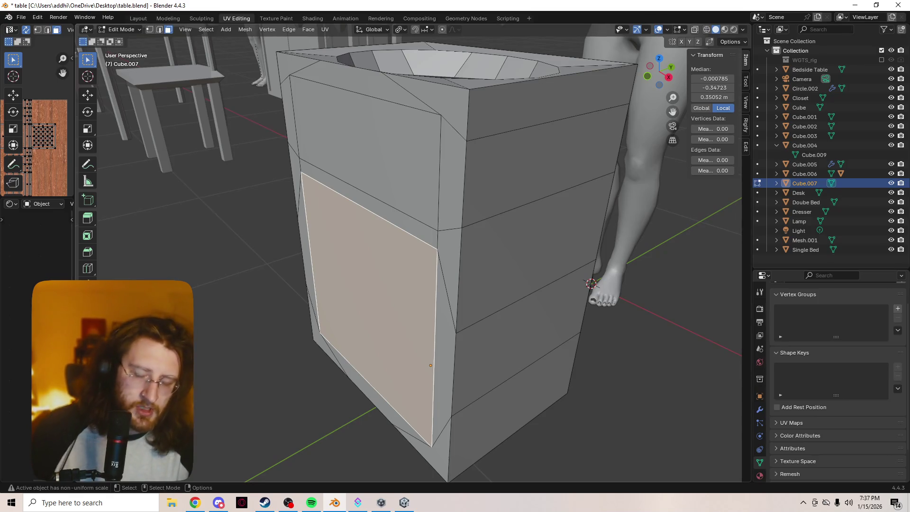
# Select the lower door and upper drawer front faces and extrude them a short distance
pyautogui.press('1')
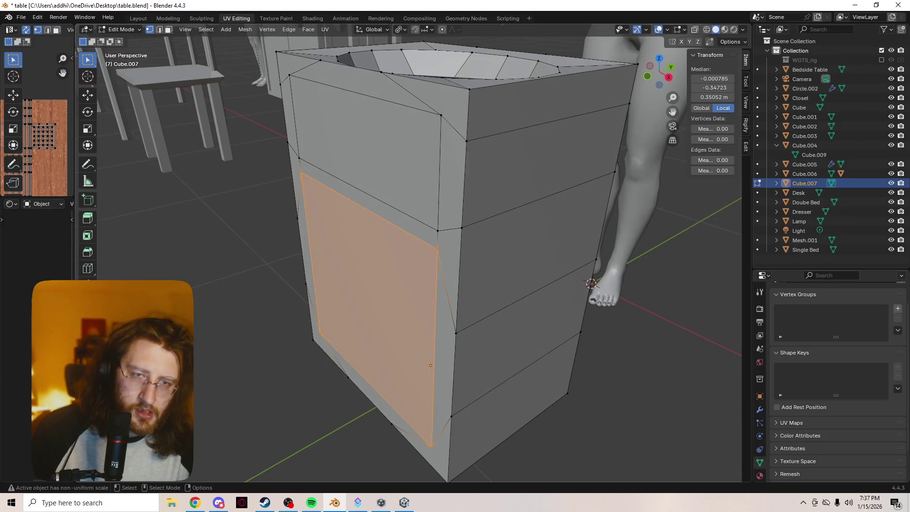
pyautogui.hotkey('alt', 'a')
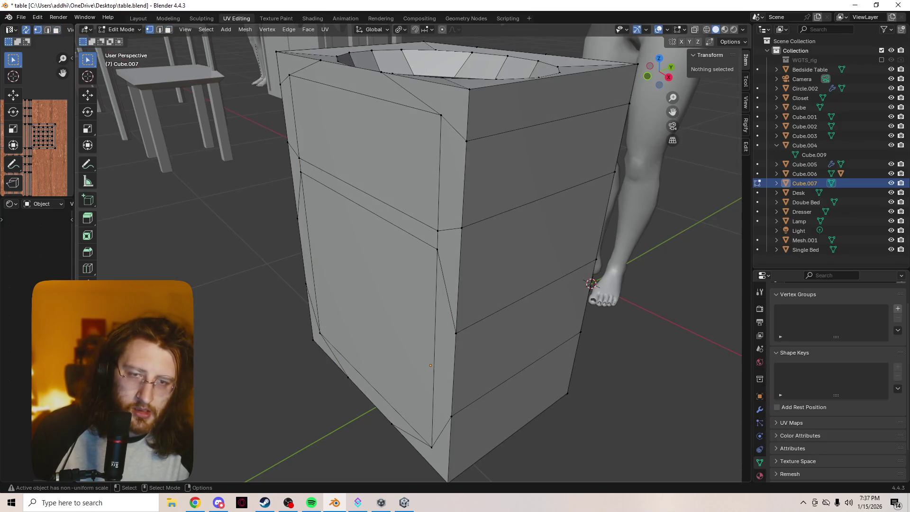
pyautogui.press('3')
pyautogui.click(369, 303)
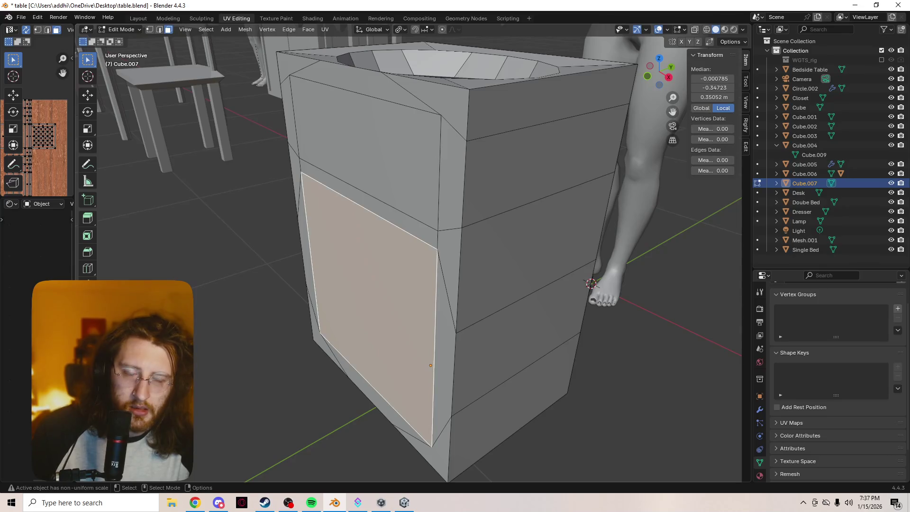
pyautogui.keyDown('shift'); pyautogui.click(365, 151); pyautogui.keyUp('shift')
pyautogui.press('e')
pyautogui.press('Return')
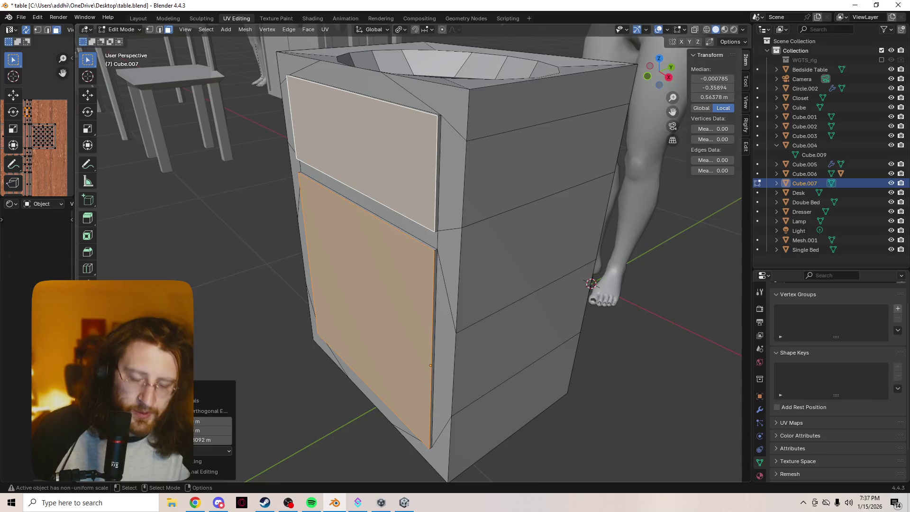
# Shrink the door and drawer faces in two passes, then extrude them slightly outward
pyautogui.press('s')
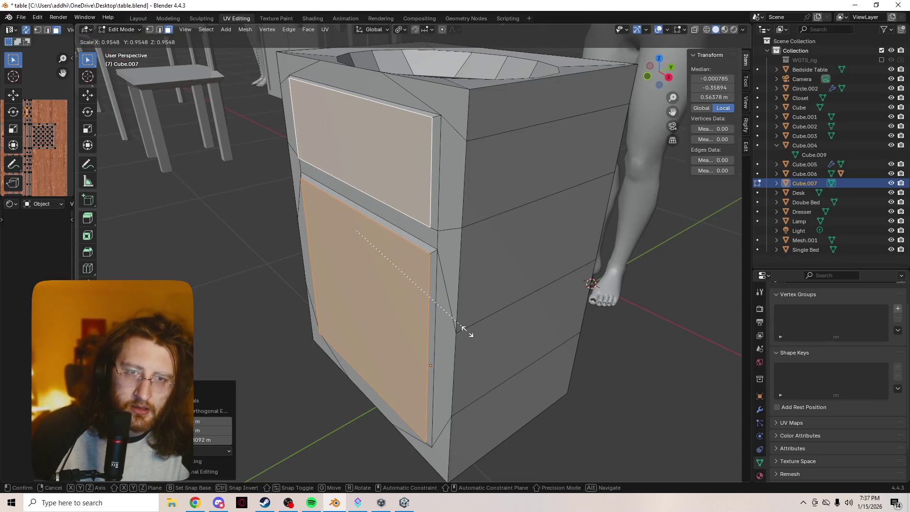
pyautogui.click(467, 331)
pyautogui.press('1')
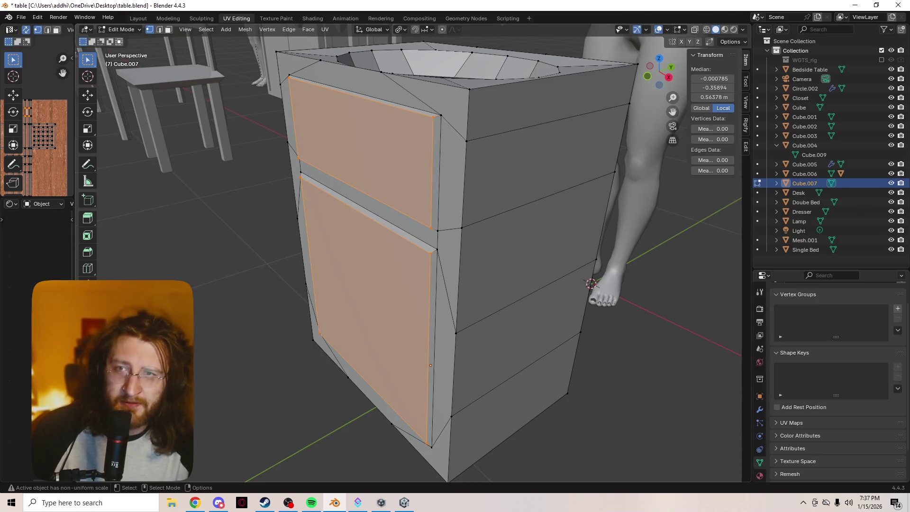
pyautogui.press('3')
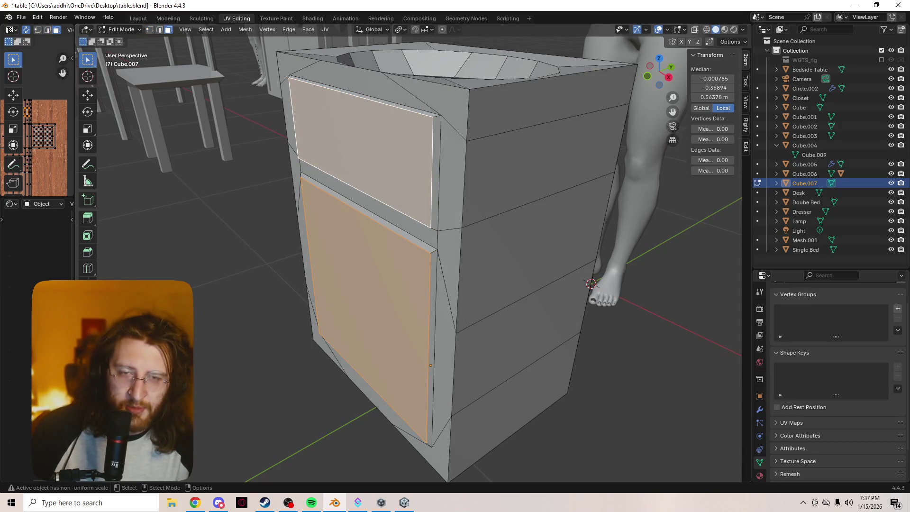
pyautogui.press('s')
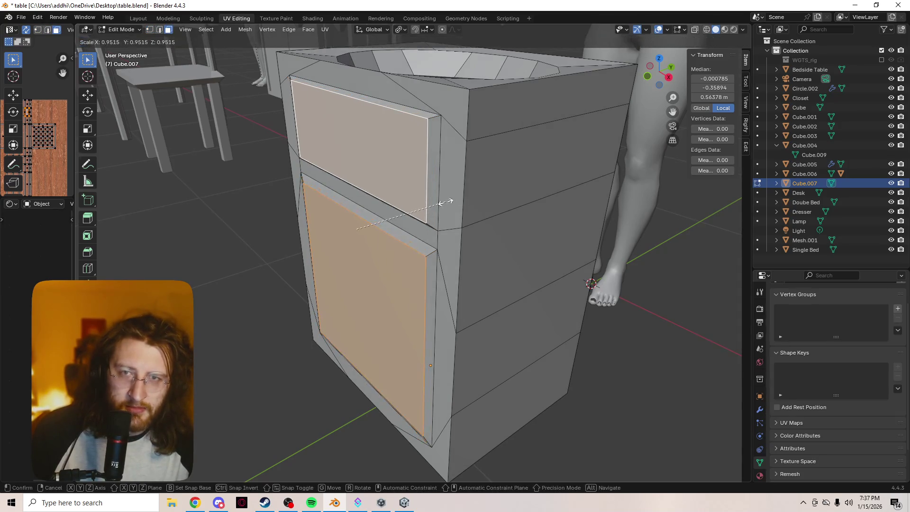
pyautogui.click(445, 201)
pyautogui.press('e')
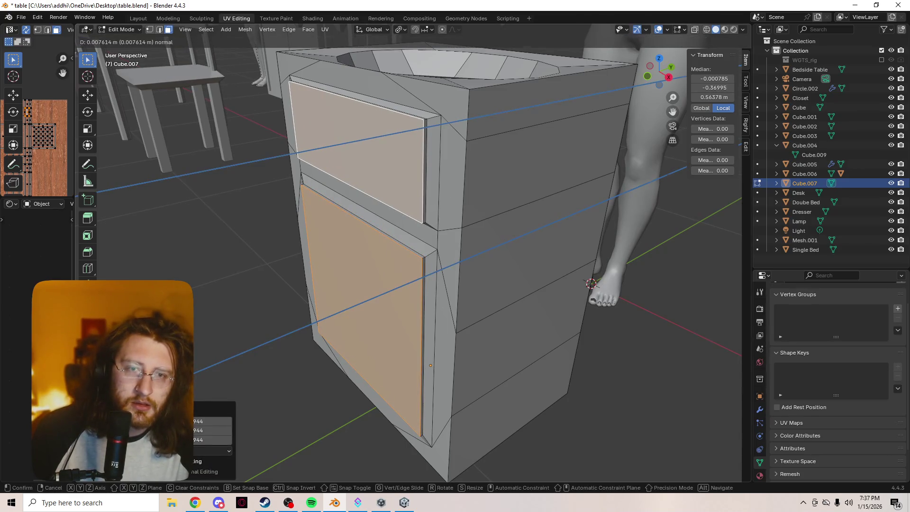
pyautogui.press('Return')
# Toggle vertex and face select modes, dismiss a shortcut assignment prompt, and leave Edit Mode
pyautogui.press('1')
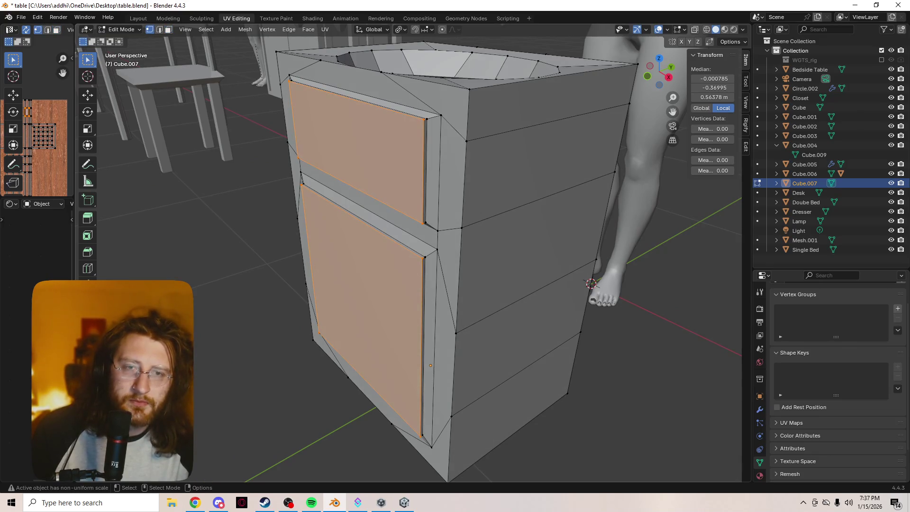
pyautogui.press('3')
pyautogui.press('1')
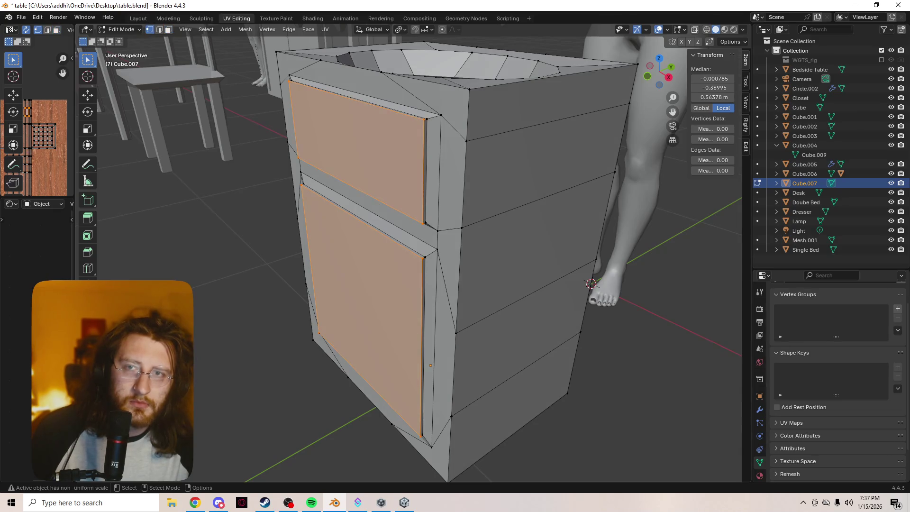
pyautogui.press('3')
pyautogui.press('1')
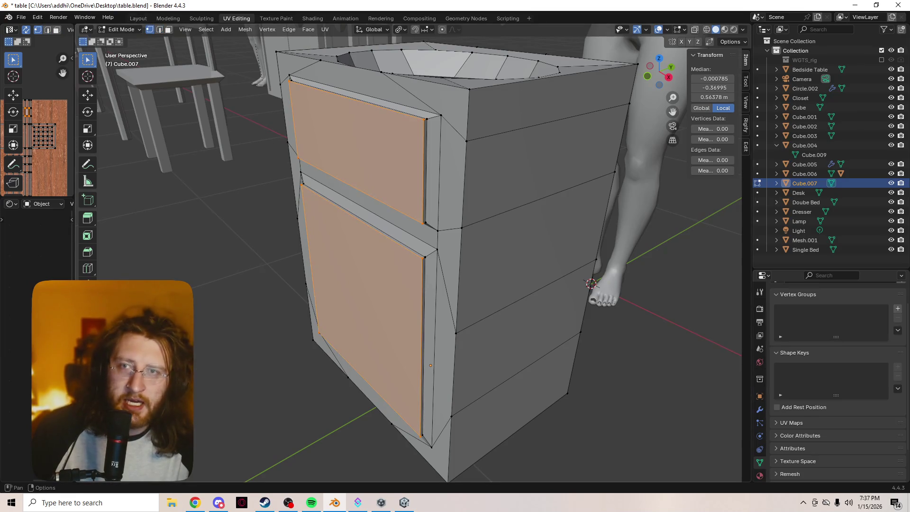
pyautogui.rightClick(122, 29)
pyautogui.click(123, 48)
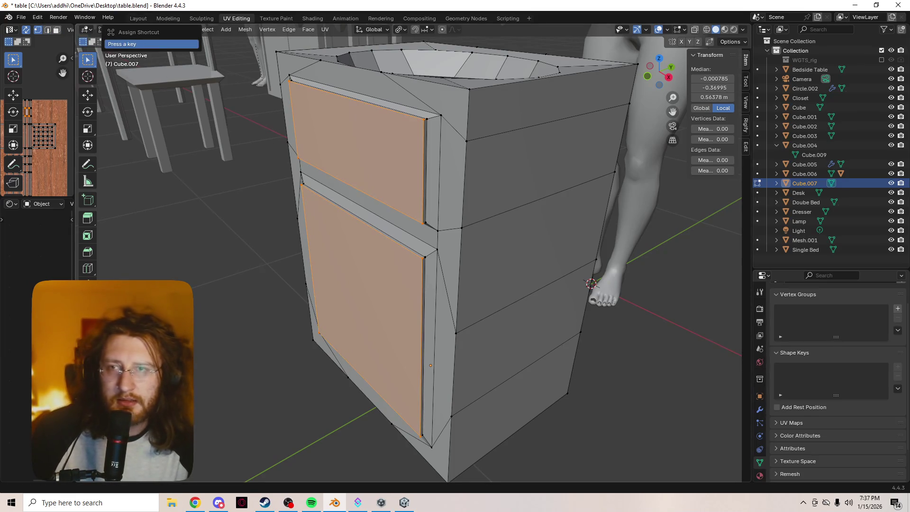
pyautogui.press('3')
pyautogui.press('3')
pyautogui.press('1')
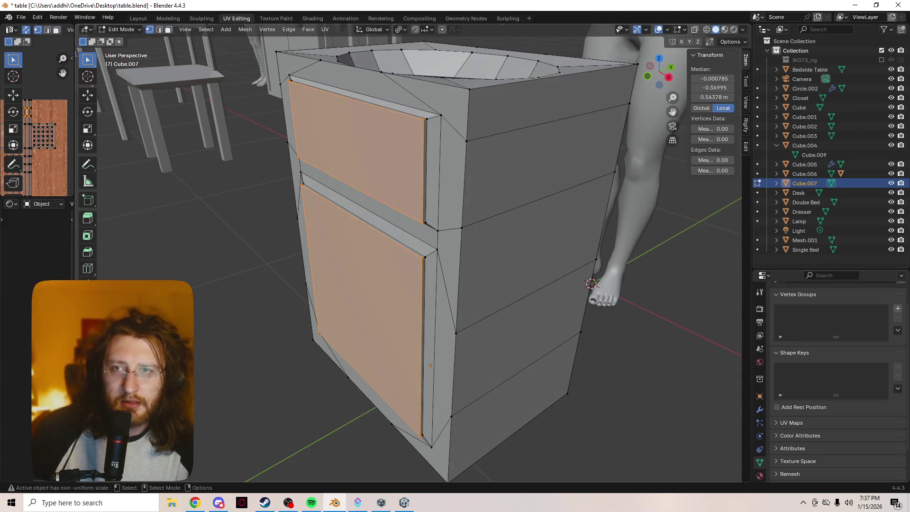
pyautogui.scroll(-3, 591, 284)
pyautogui.scroll(4, 591, 283)
pyautogui.press('Tab')
# Orbit around the cabinet in Object Mode, save table.blend, and zoom out over the room
pyautogui.moveTo(591, 283)
pyautogui.mouseDown(button='middle')
pyautogui.moveTo(535, 247)
pyautogui.moveTo(356, 211)
pyautogui.moveTo(565, 248)
pyautogui.moveTo(610, 276)
pyautogui.moveTo(588, 251)
pyautogui.mouseUp(button='middle')
pyautogui.press('Tab')
pyautogui.press('Tab')
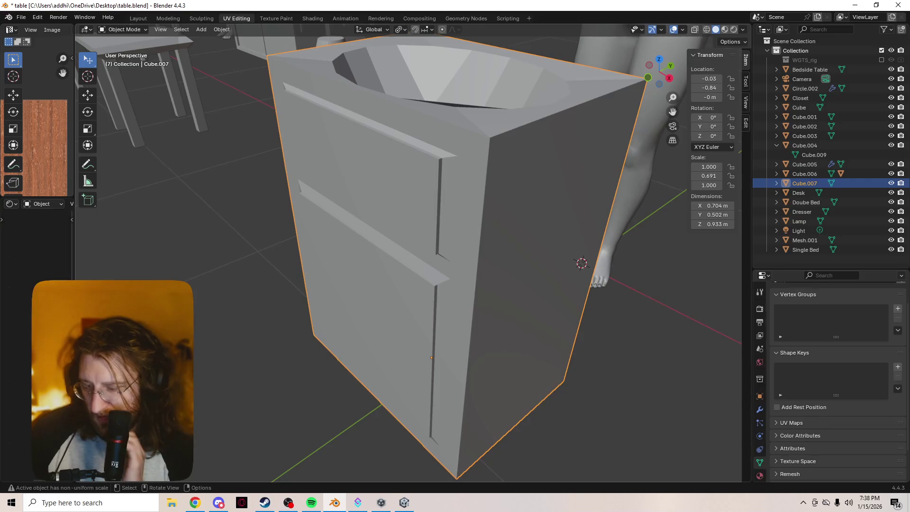
pyautogui.press('ctrl')
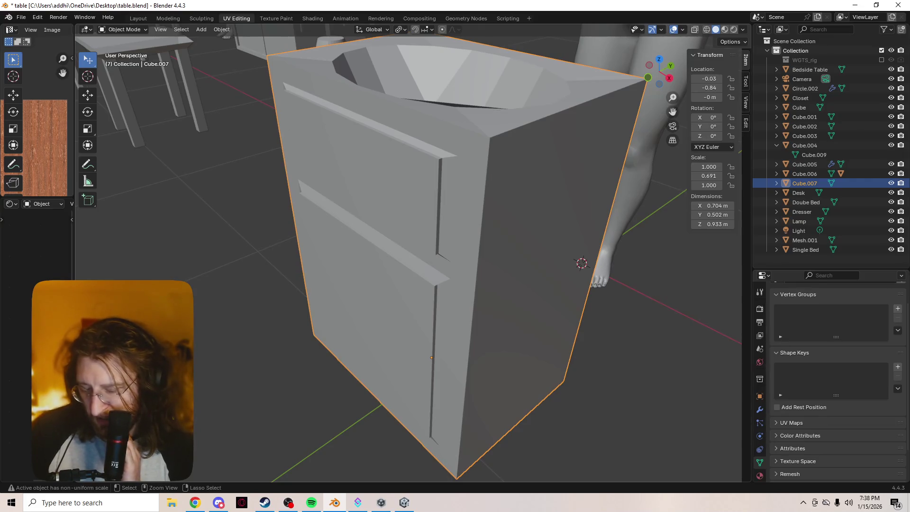
pyautogui.hotkey('ctrl', 's')
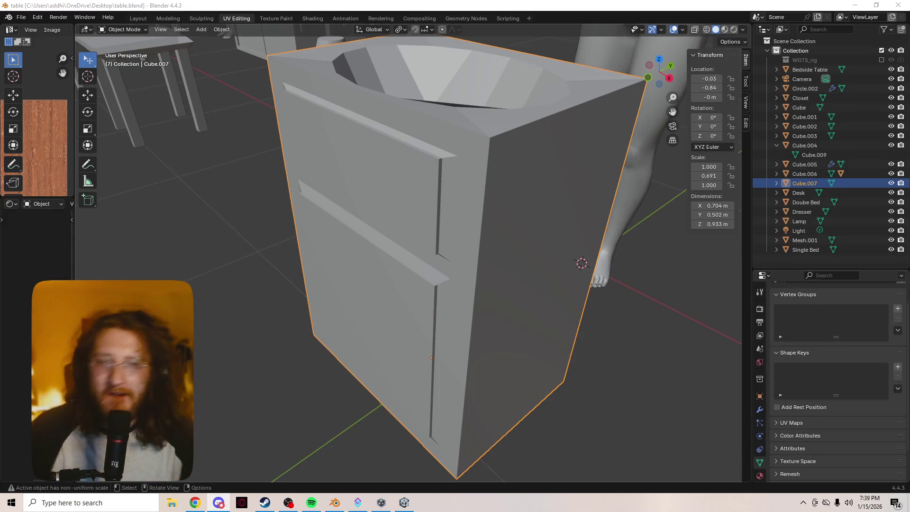
pyautogui.scroll(-10, 407, 256)
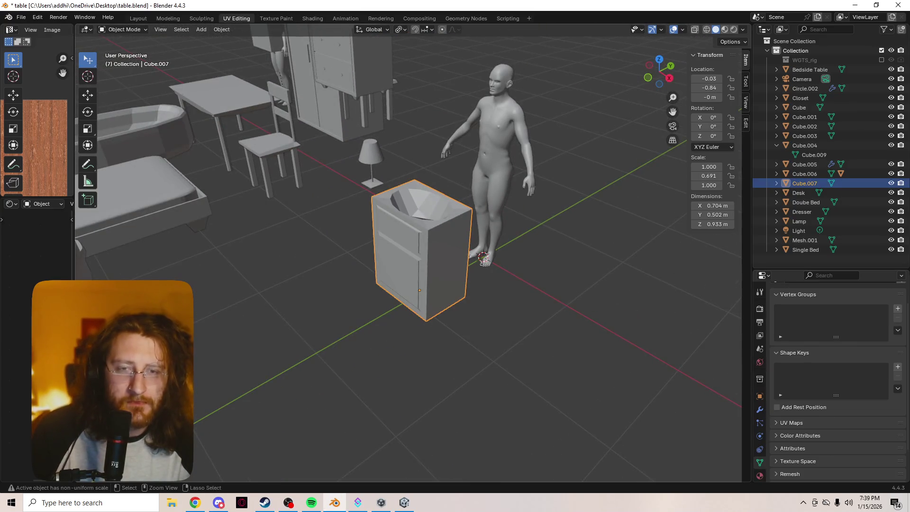
# Move the sink cabinet away to the left and clear the selection
pyautogui.press('Tab')
pyautogui.keyDown('ctrl'); pyautogui.click(398, 230); pyautogui.keyUp('ctrl')
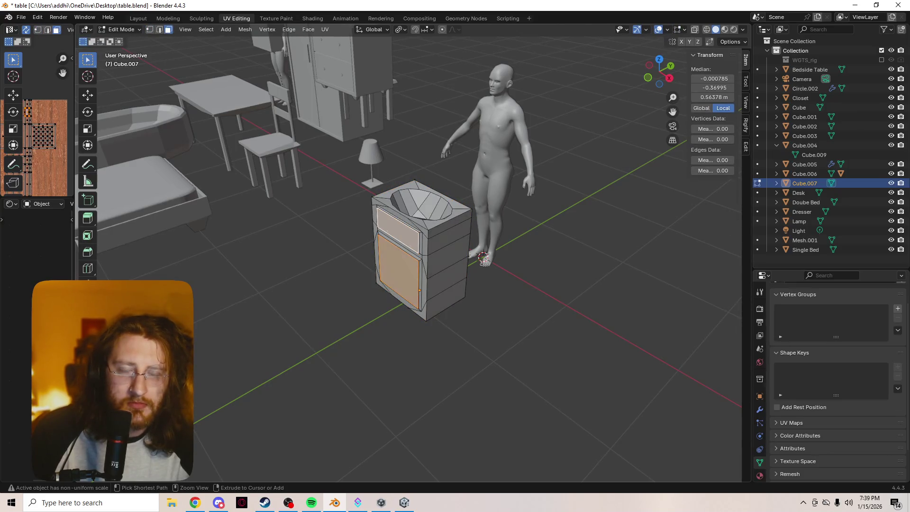
pyautogui.press('Tab')
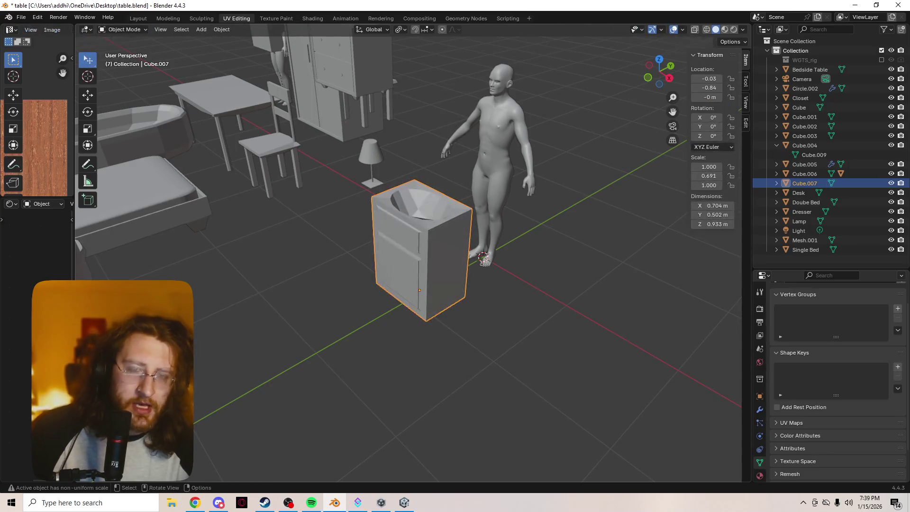
pyautogui.press('g')
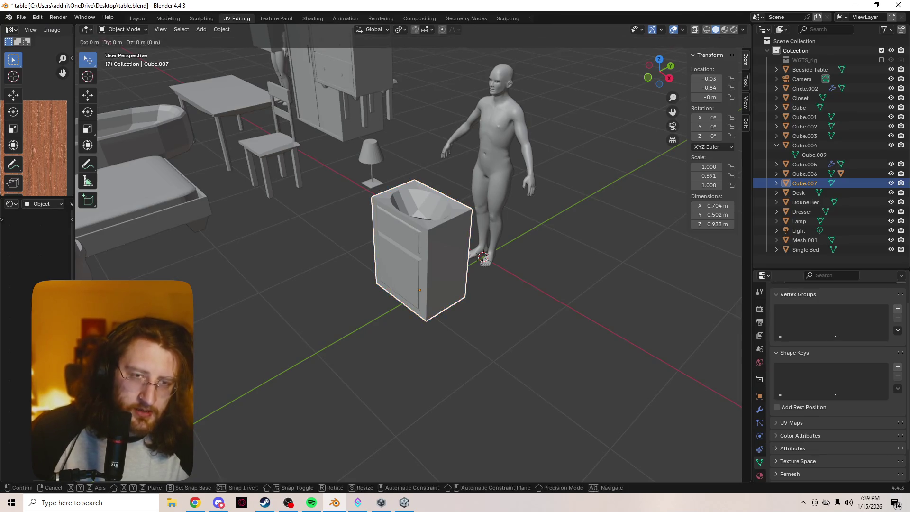
pyautogui.press('Return')
pyautogui.hotkey('alt', 'a')
# Add a new cube scaled to 0.375 and raise it into place near the figure's feet
pyautogui.hotkey('shift', 'a')
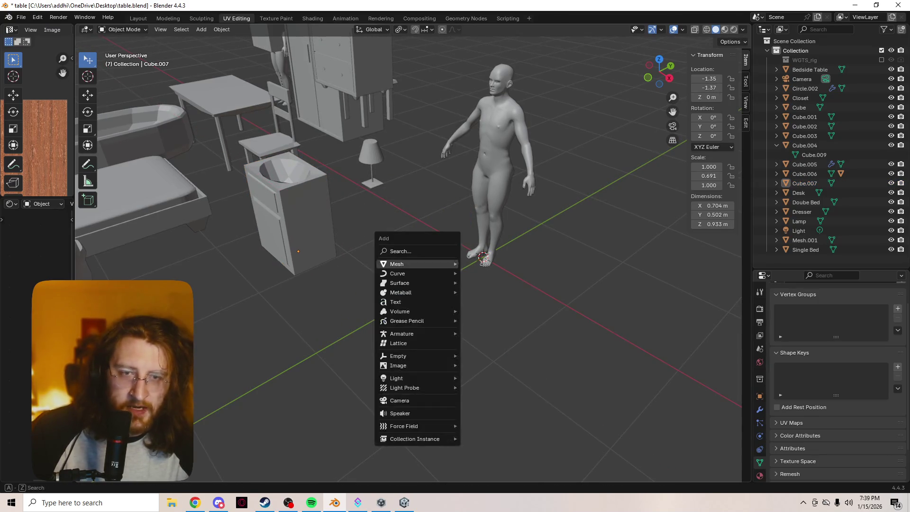
pyautogui.moveTo(407, 264)
pyautogui.click(483, 273)
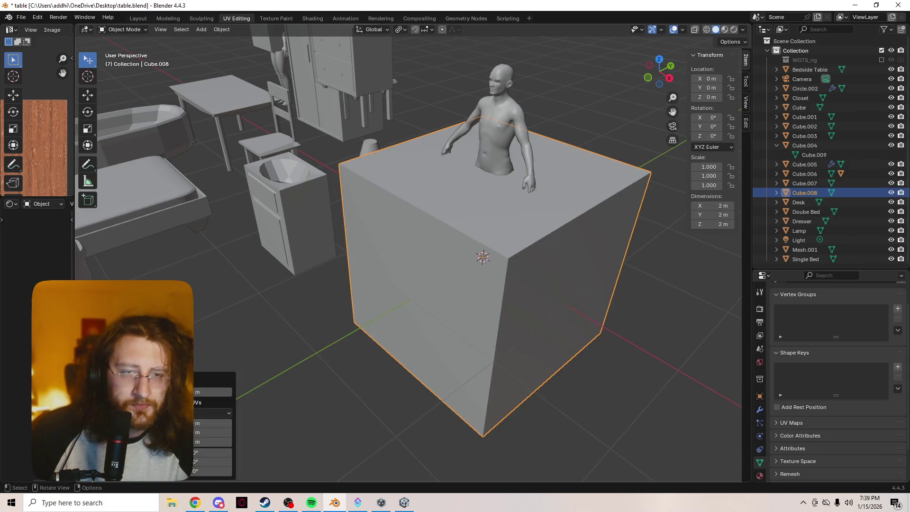
pyautogui.press('s')
pyautogui.click(544, 263)
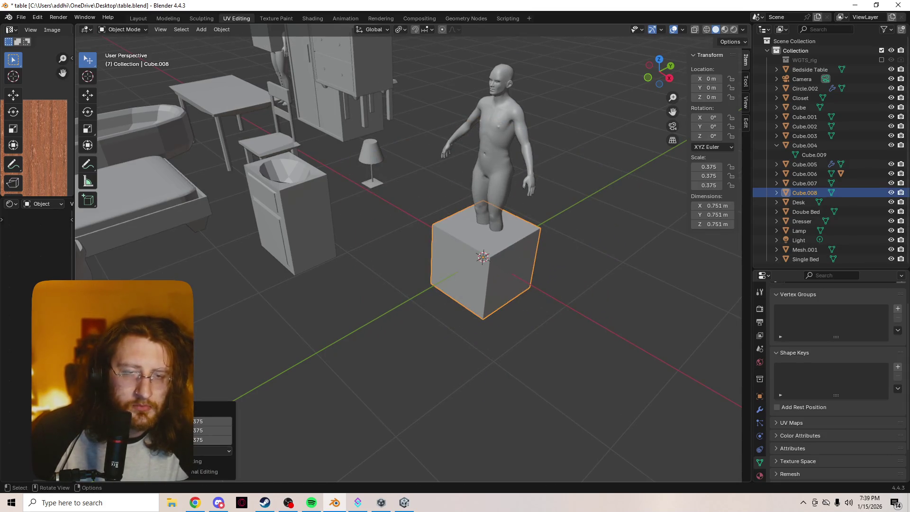
pyautogui.press('g')
pyautogui.press('z')
pyautogui.press('Return')
pyautogui.press('g')
pyautogui.press('Return')
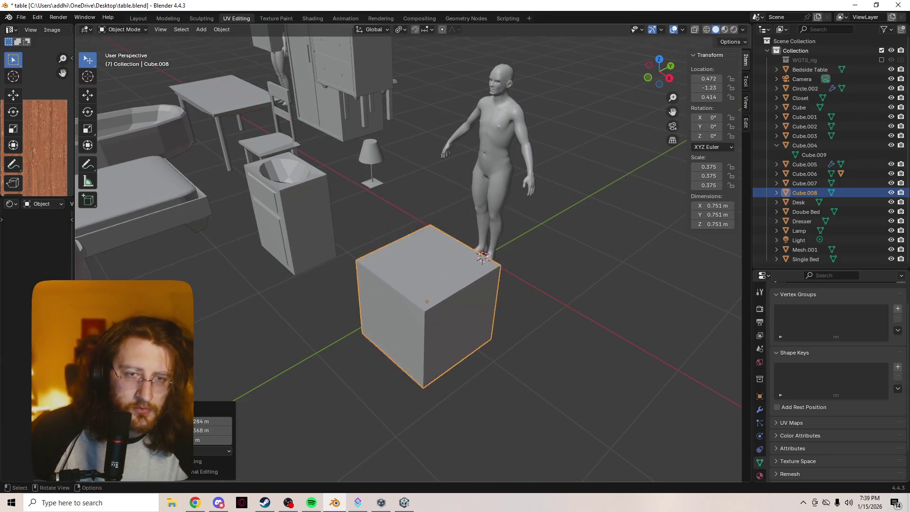
# Narrow the new cube's depth along Y and enter Edit Mode on it
pyautogui.press('s')
pyautogui.press('y')
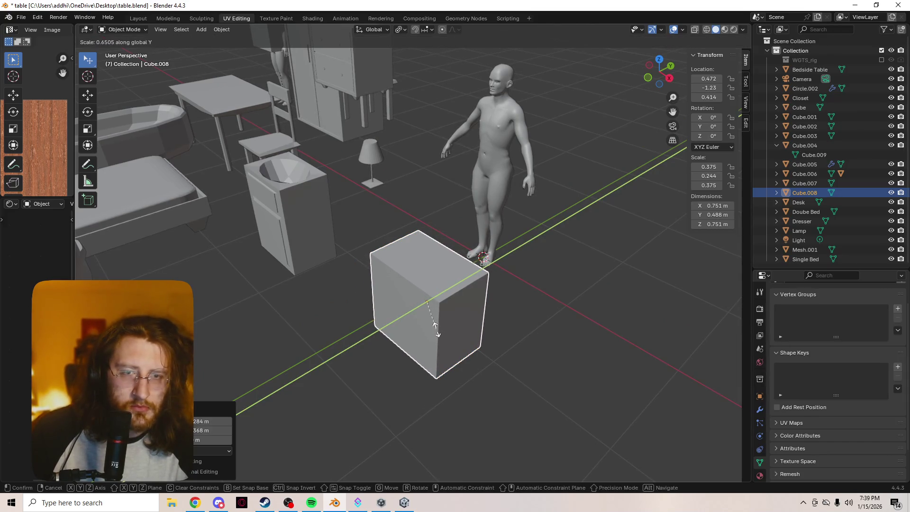
pyautogui.press('Return')
pyautogui.press('Tab')
pyautogui.scroll(3, 434, 329)
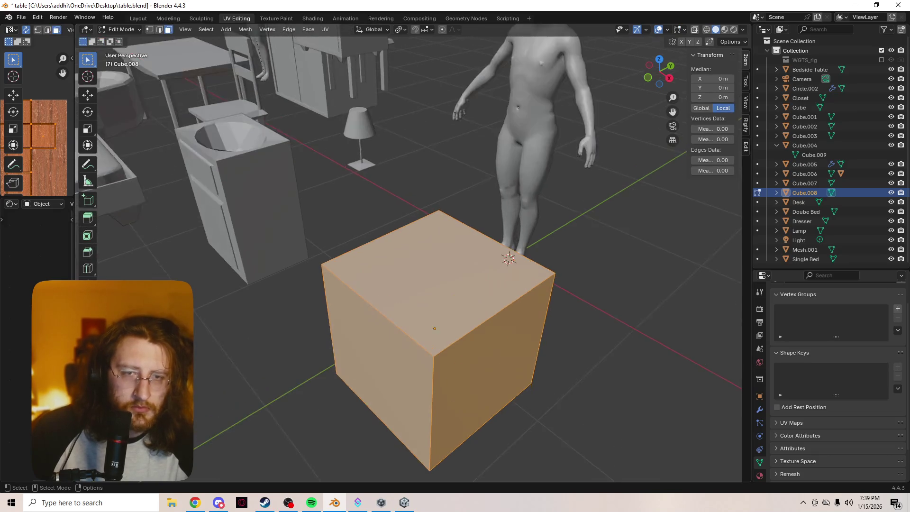
# Subdivide the cube's top face twice and round it into a circle, then undo back to the square top
pyautogui.click(434, 328)
pyautogui.rightClick(322, 263)
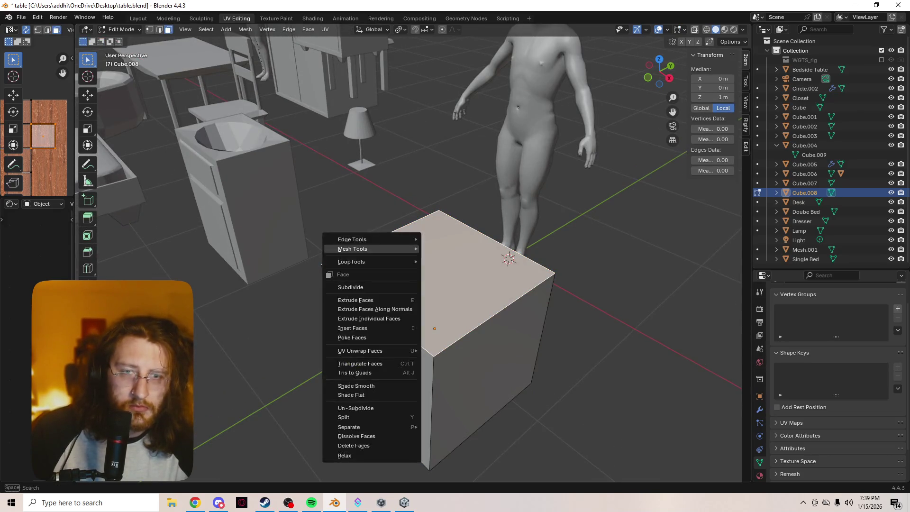
pyautogui.moveTo(322, 264)
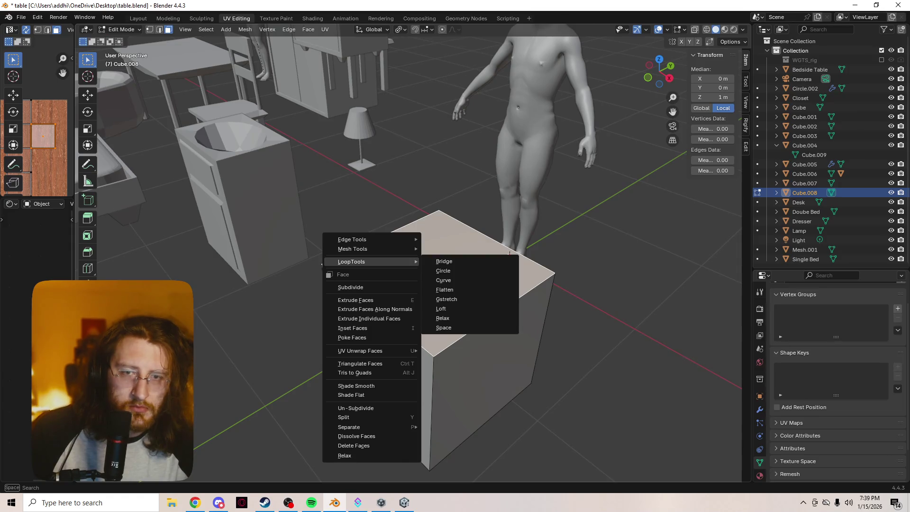
pyautogui.click(372, 287)
pyautogui.rightClick(372, 283)
pyautogui.click(372, 282)
pyautogui.rightClick(372, 282)
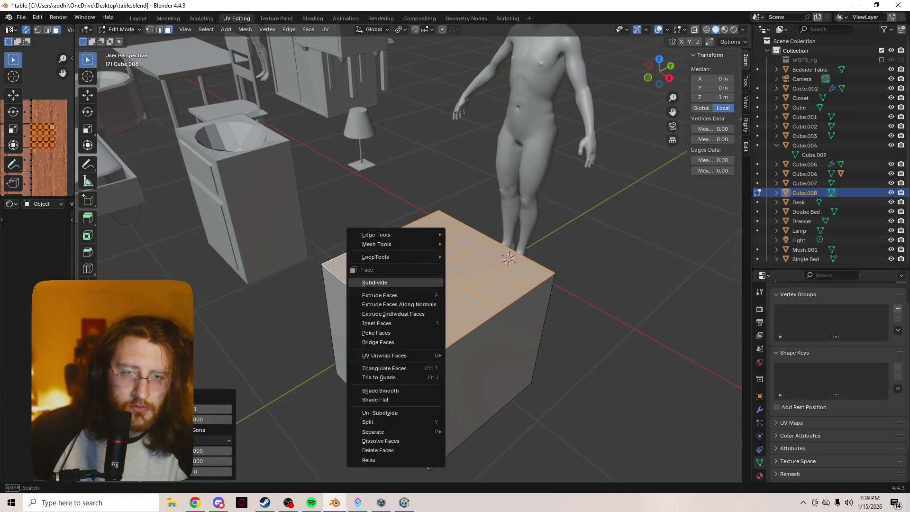
pyautogui.moveTo(376, 256)
pyautogui.click(474, 265)
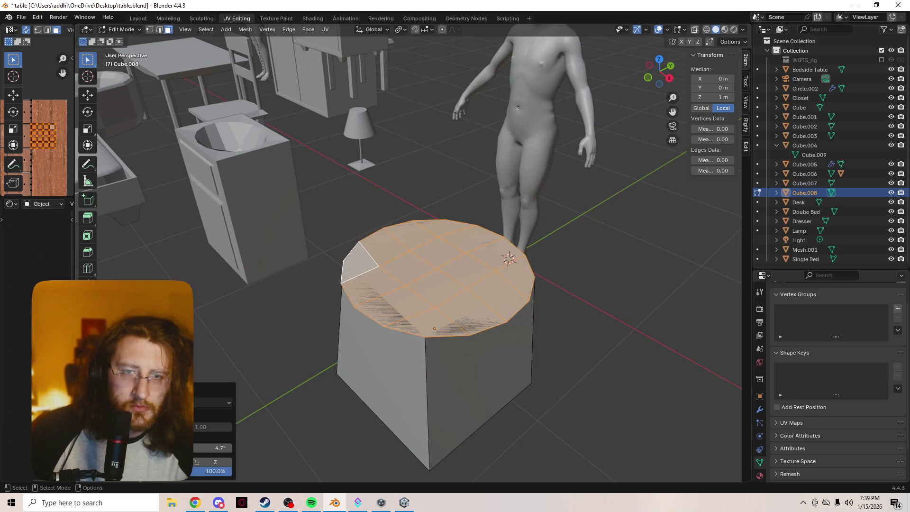
pyautogui.hotkey('ctrl', 'z')
pyautogui.hotkey('ctrl', 'z')
pyautogui.hotkey('ctrl', 'z')
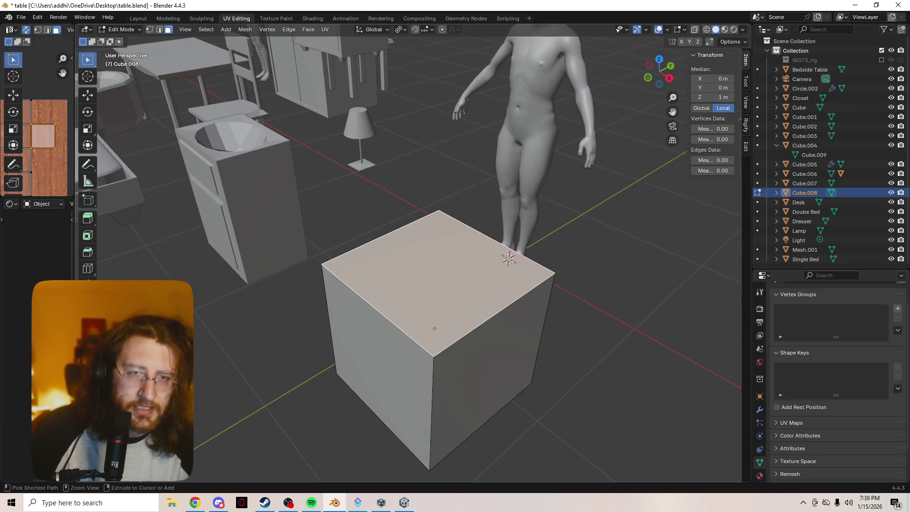
# Inset the top face, subdivide it twice, and turn it into a circle
pyautogui.press('i')
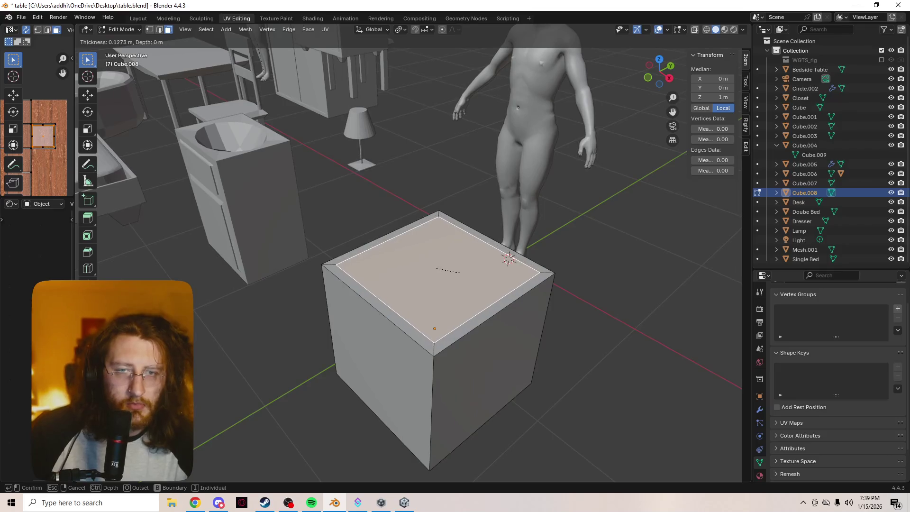
pyautogui.click(429, 273)
pyautogui.rightClick(429, 273)
pyautogui.moveTo(429, 273)
pyautogui.click(408, 299)
pyautogui.rightClick(408, 295)
pyautogui.click(408, 294)
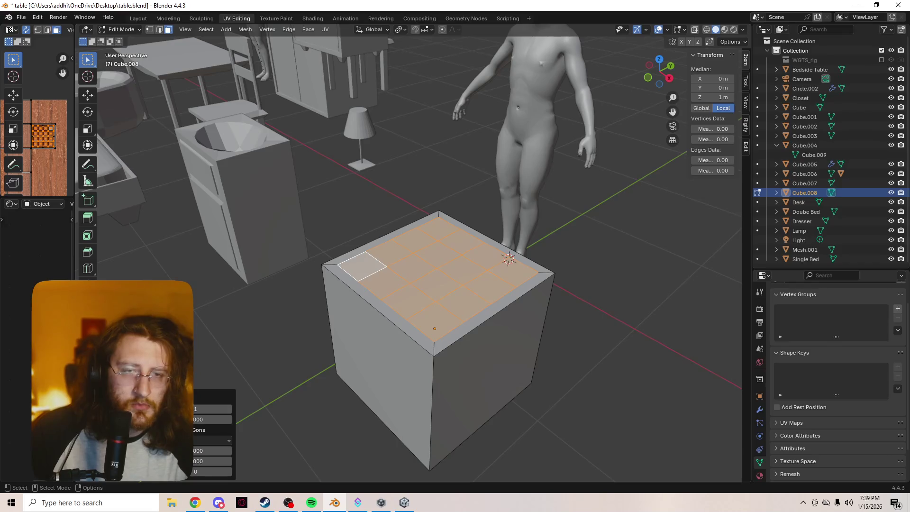
pyautogui.rightClick(407, 295)
pyautogui.moveTo(407, 271)
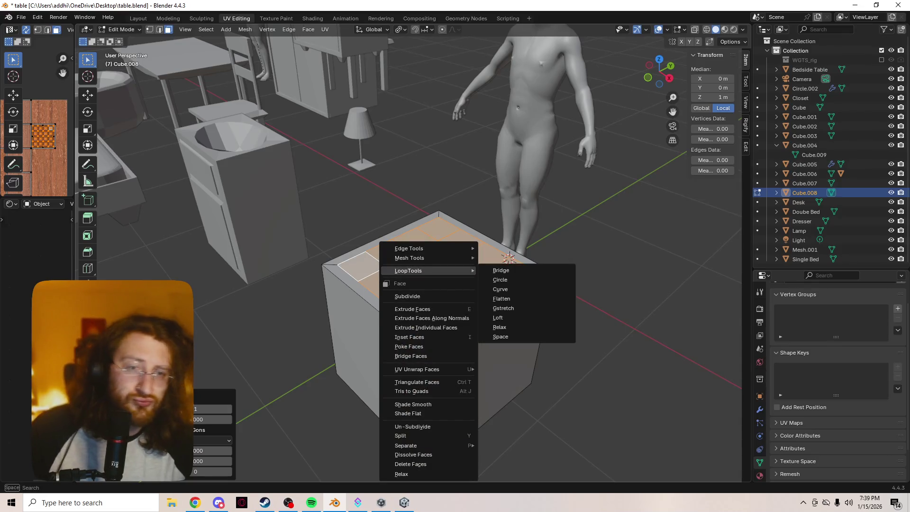
pyautogui.click(492, 280)
pyautogui.scroll(3, 493, 279)
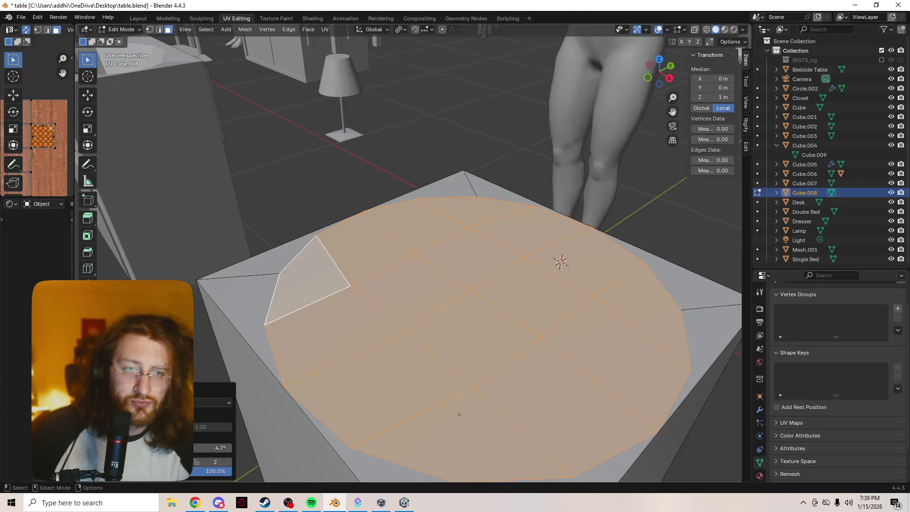
pyautogui.scroll(-2, 493, 279)
# Shrink the circular top slightly, turn on proportional editing, and select its centre vertex
pyautogui.press('s')
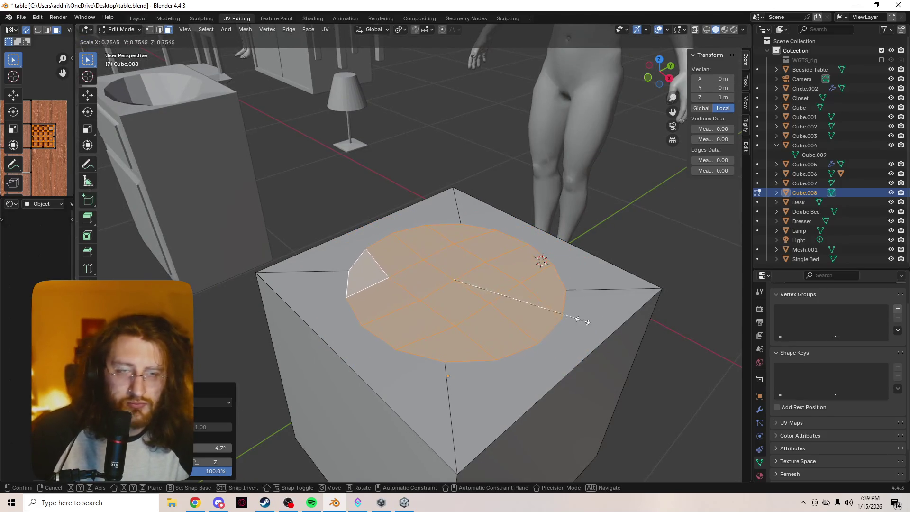
pyautogui.click(582, 321)
pyautogui.press('o')
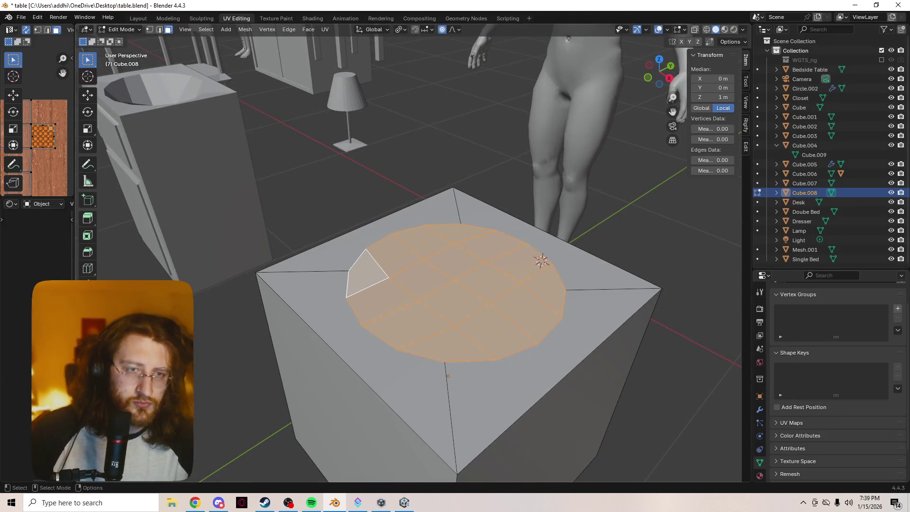
pyautogui.press('1')
pyautogui.click(453, 280)
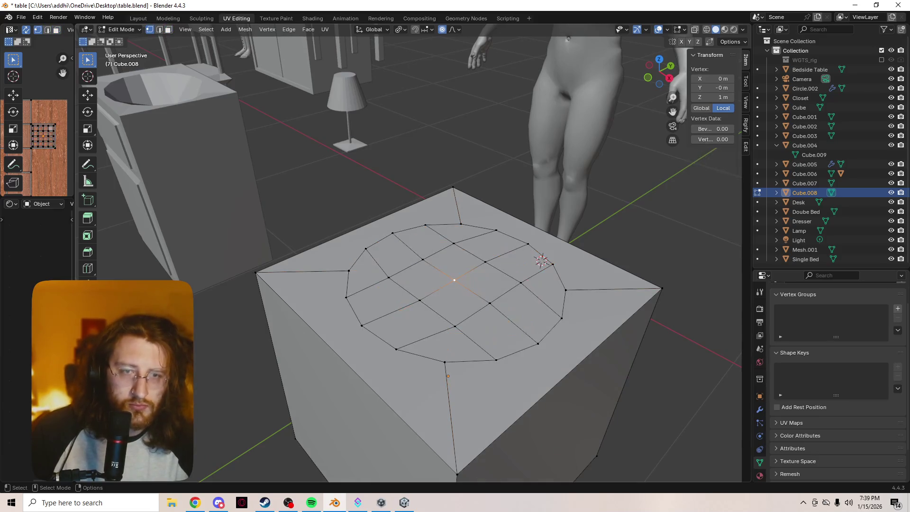
# Drag the centre vertex straight down along Z to sink a smooth bowl recess
pyautogui.press('g')
pyautogui.press('z')
pyautogui.press('z')
pyautogui.press('z')
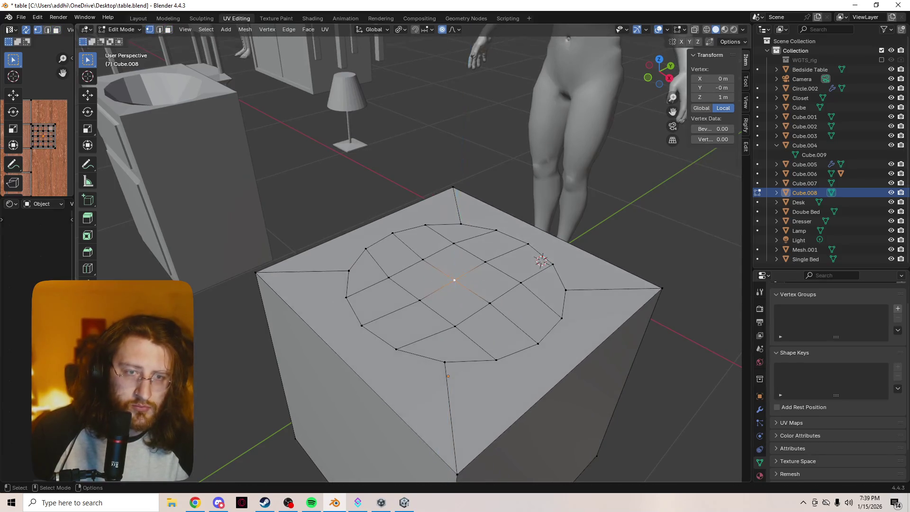
pyautogui.press('z')
pyautogui.press('g')
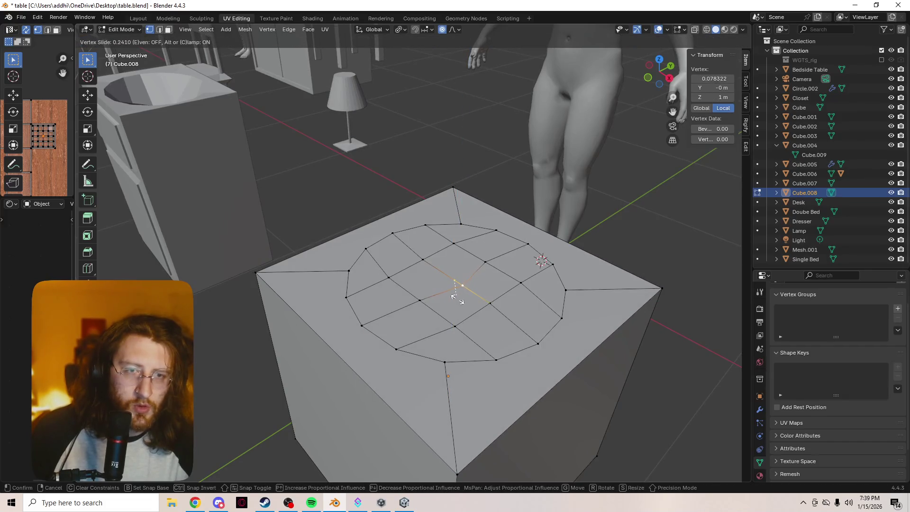
pyautogui.press('Escape')
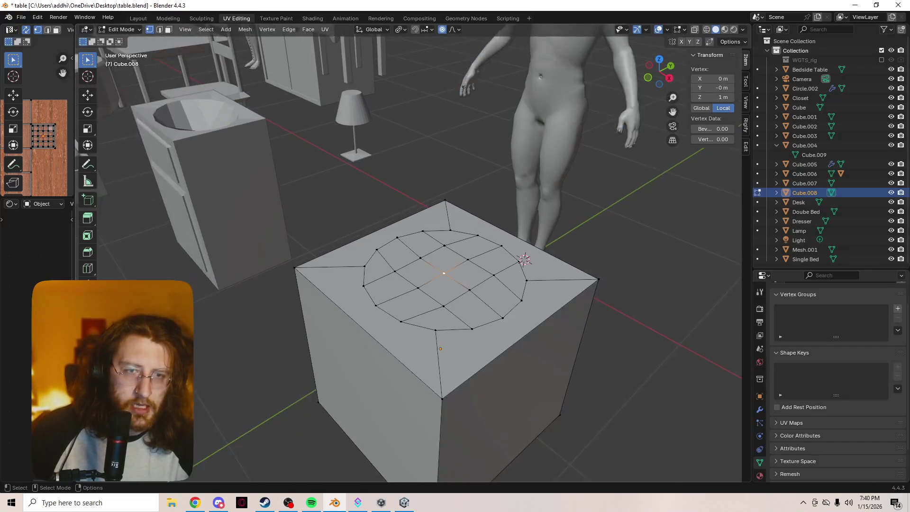
pyautogui.press('g')
pyautogui.press('z')
pyautogui.scroll(-4, 454, 280)
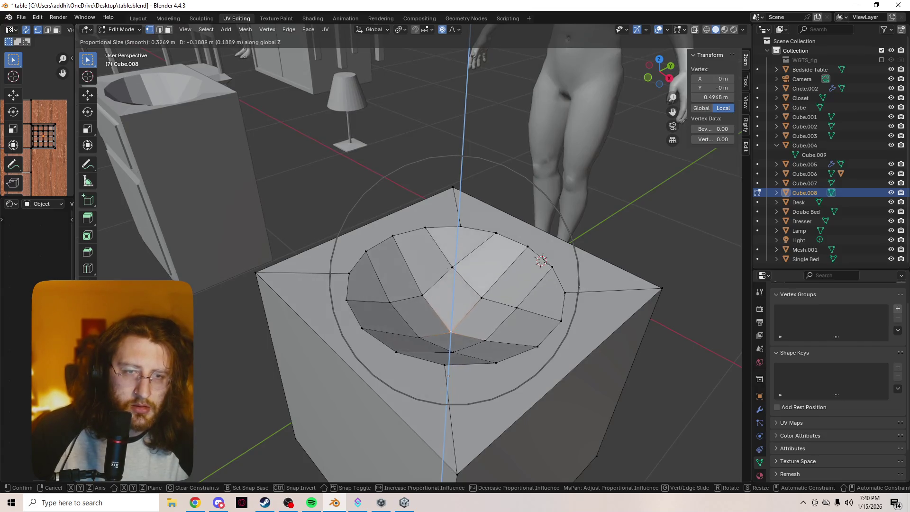
pyautogui.click(448, 376)
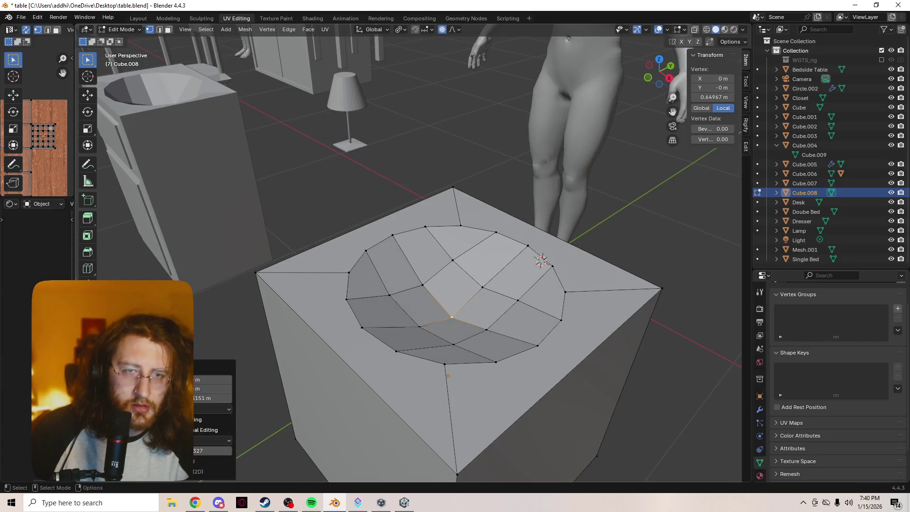
# Orbit and zoom around the cube to inspect the new bowl from Object and Edit Mode
pyautogui.press('Tab')
pyautogui.moveTo(448, 375)
pyautogui.mouseDown(button='middle')
pyautogui.moveTo(407, 319)
pyautogui.moveTo(413, 294)
pyautogui.mouseUp(button='middle')
pyautogui.press('Tab')
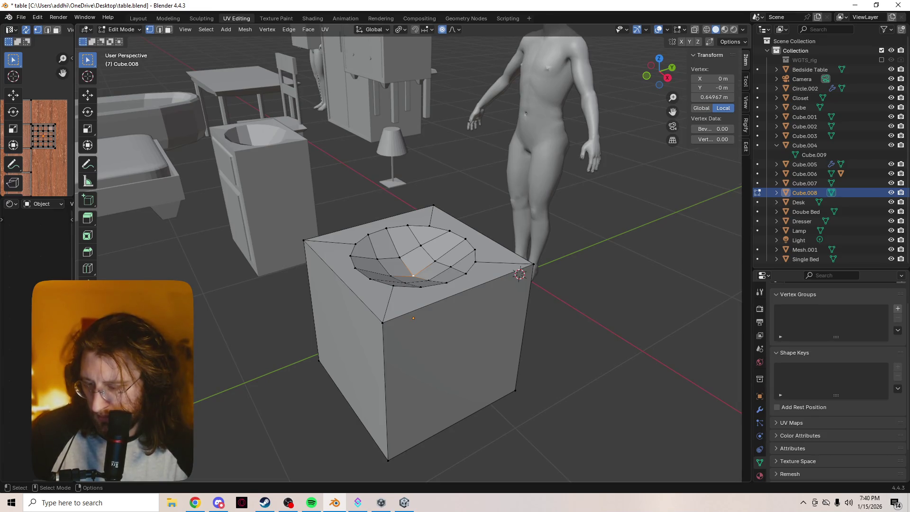
pyautogui.scroll(2, 409, 256)
pyautogui.scroll(1, 409, 256)
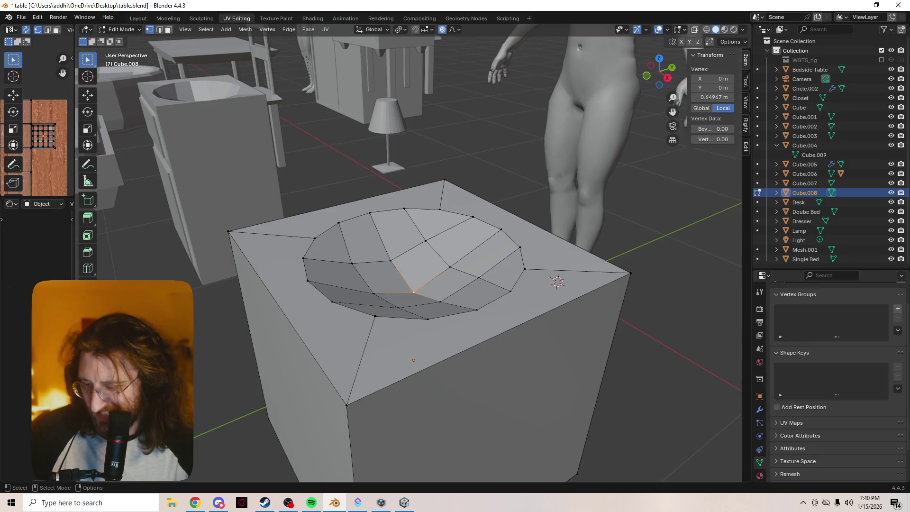
pyautogui.scroll(-3, 408, 251)
pyautogui.scroll(3, 407, 251)
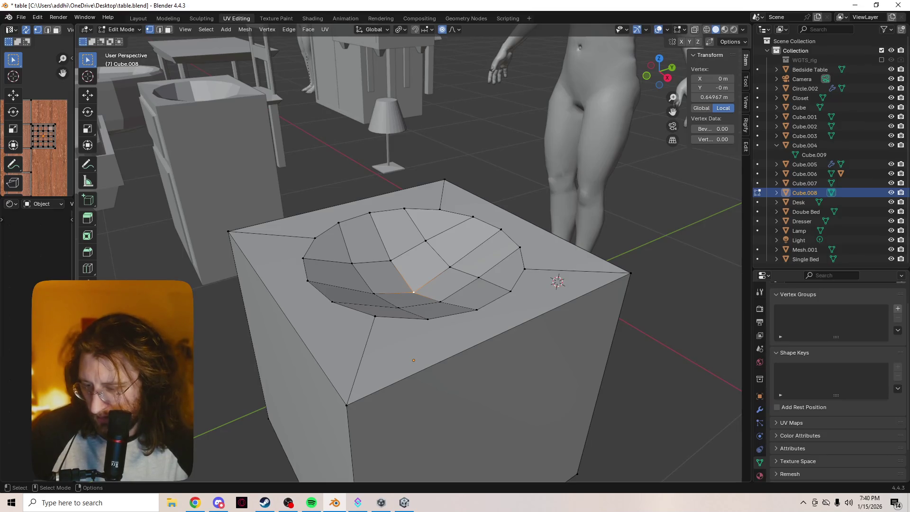
pyautogui.moveTo(426, 284); pyautogui.dragTo(445, 275, button='middle')
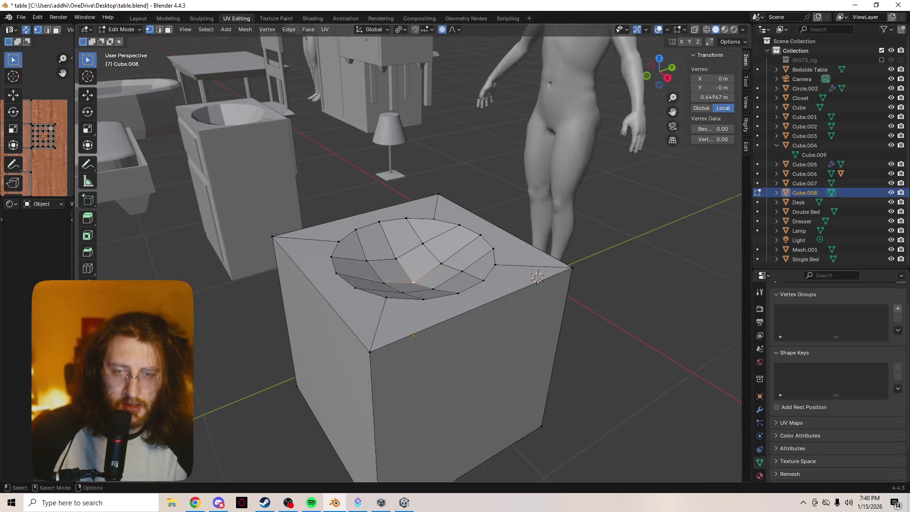
pyautogui.scroll(2, 408, 256)
# Inspect the bowl, select the cube's left side face in vertex mode, and open the File menu
pyautogui.moveTo(426, 284); pyautogui.dragTo(426, 265, button='middle')
pyautogui.press('2')
pyautogui.press('3')
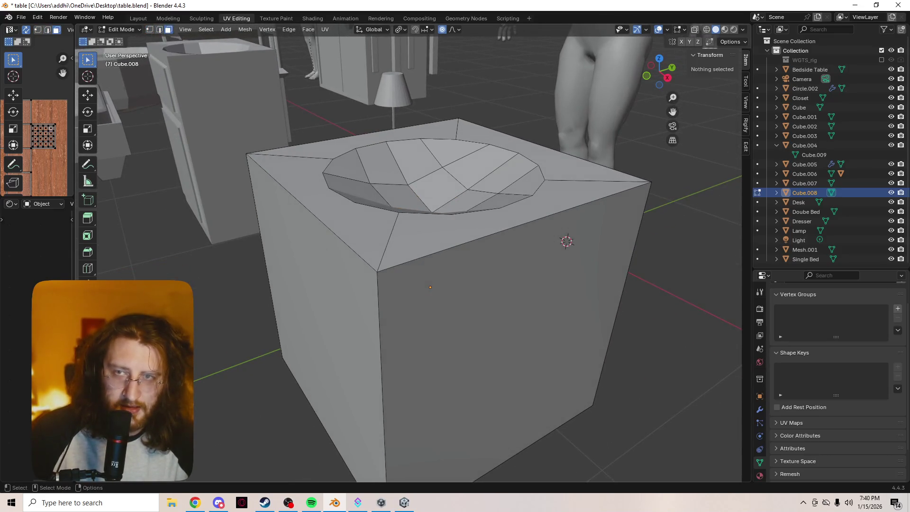
pyautogui.scroll(-2, 408, 256)
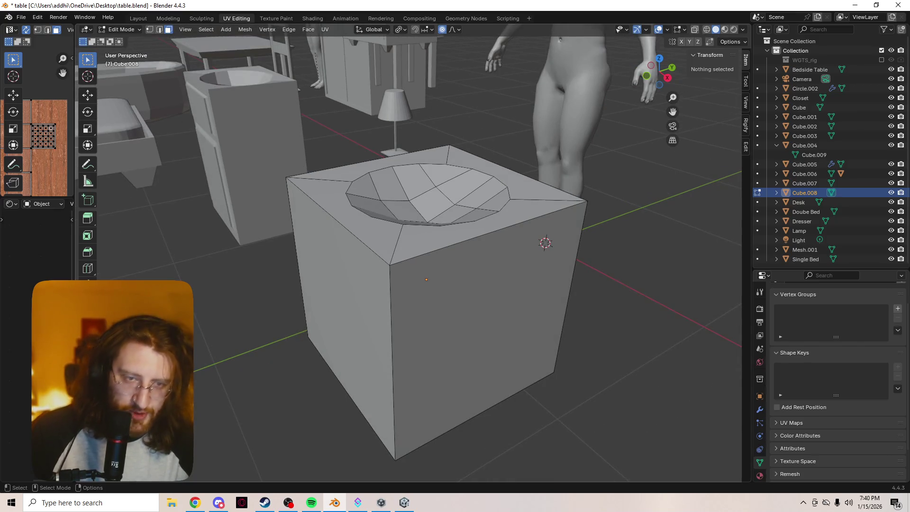
pyautogui.press('Tab')
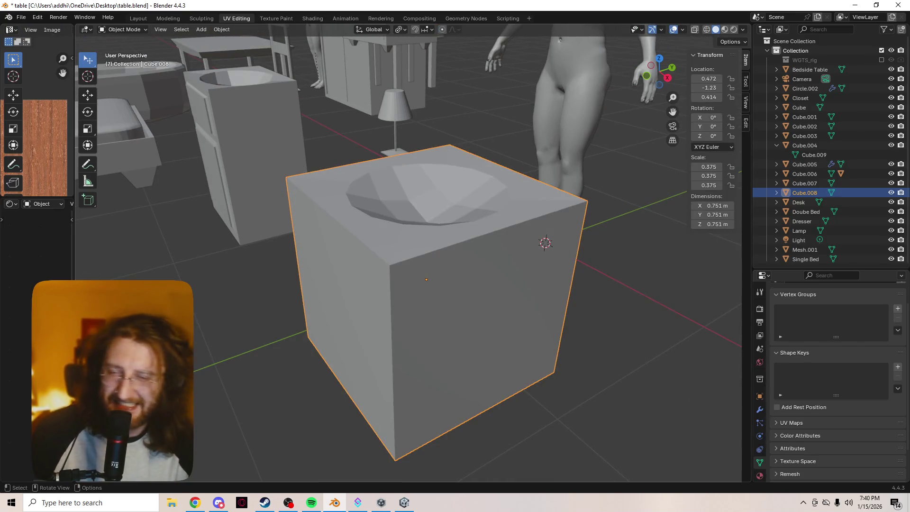
pyautogui.press('Tab')
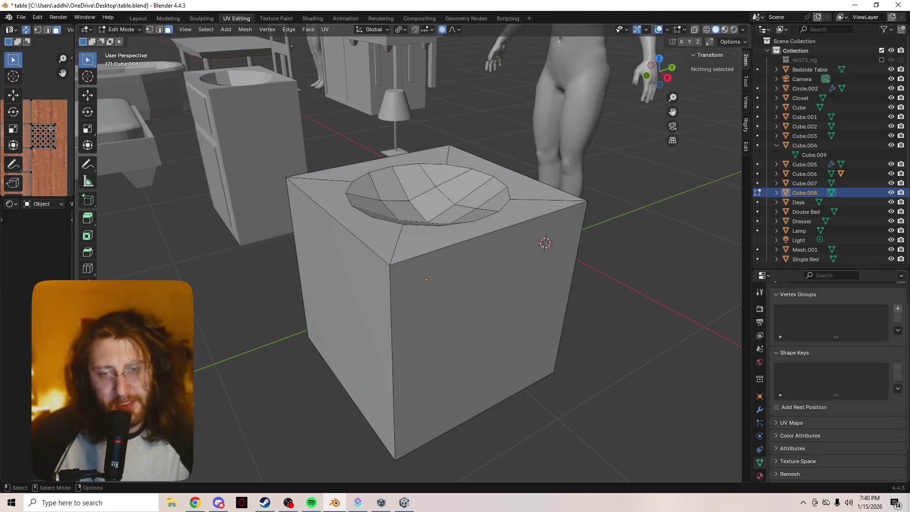
pyautogui.click(341, 312)
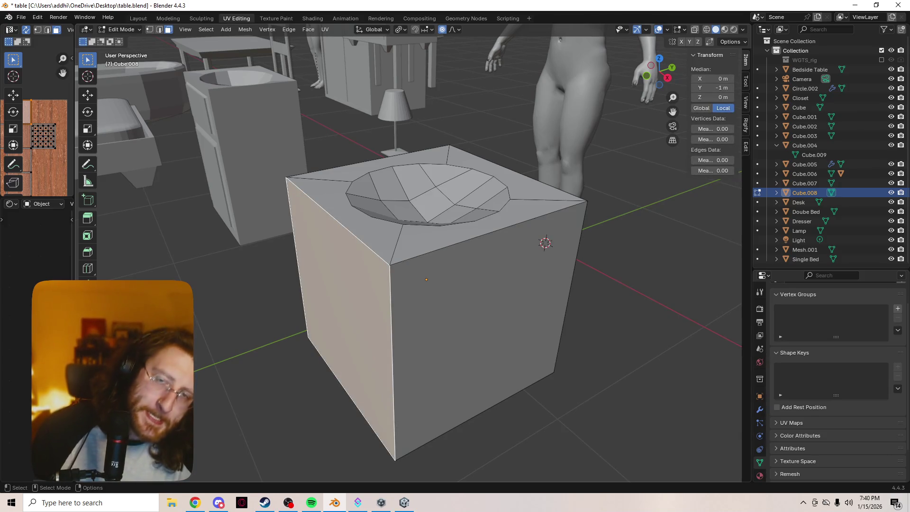
pyautogui.press('1')
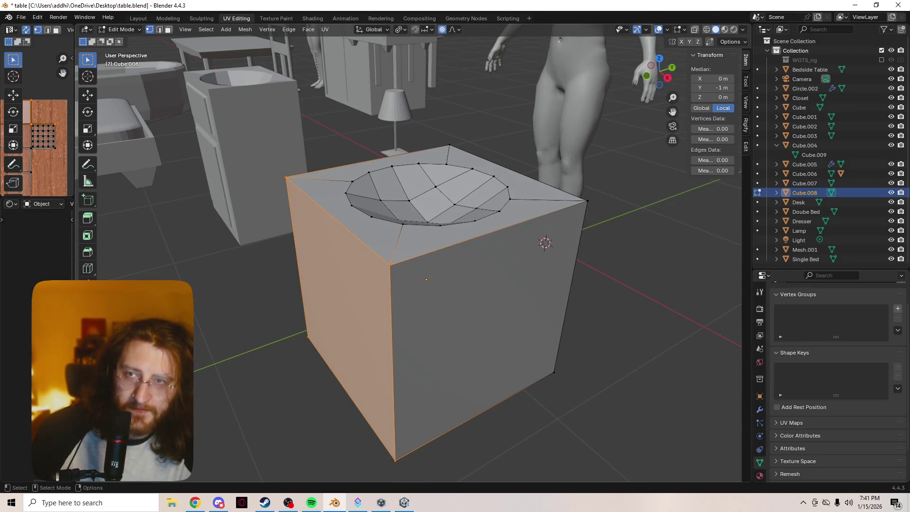
pyautogui.click(21, 17)
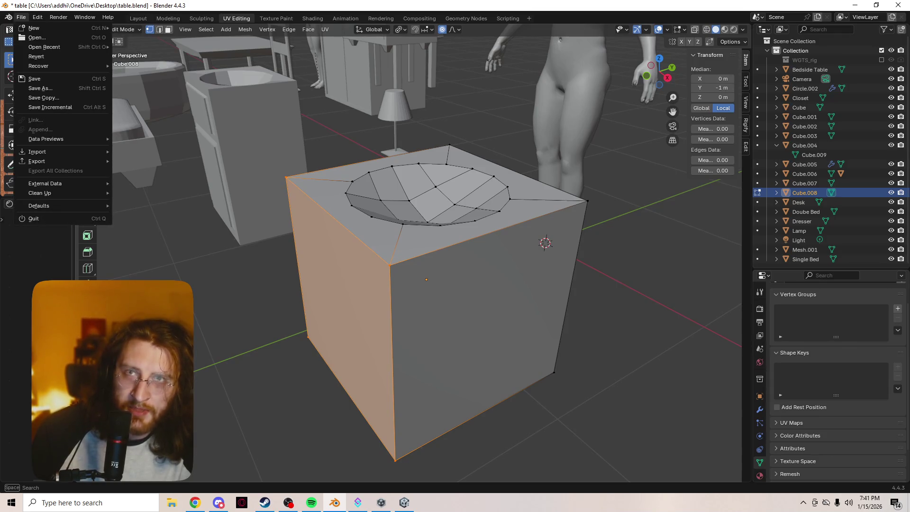
# Open Preferences on the Keymap page, expand 3D View, focus the name search, and reposition the window
pyautogui.moveTo(38, 17)
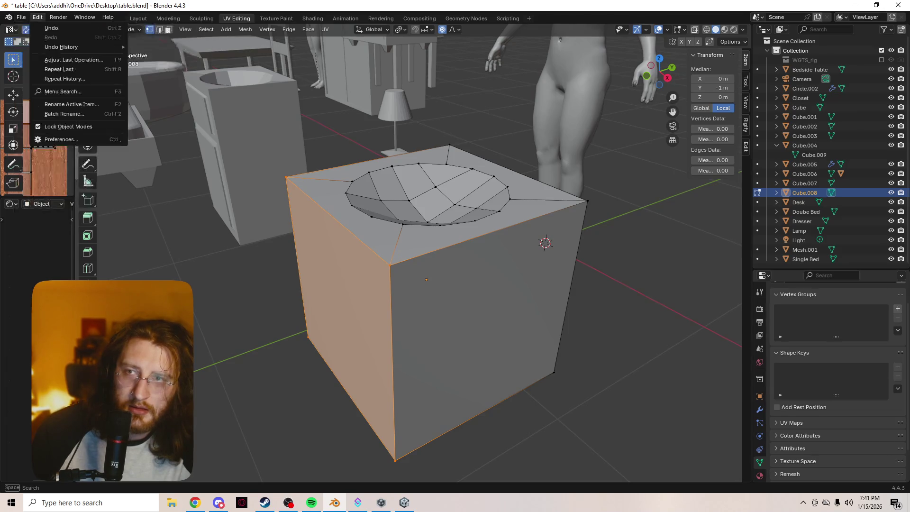
pyautogui.click(60, 139)
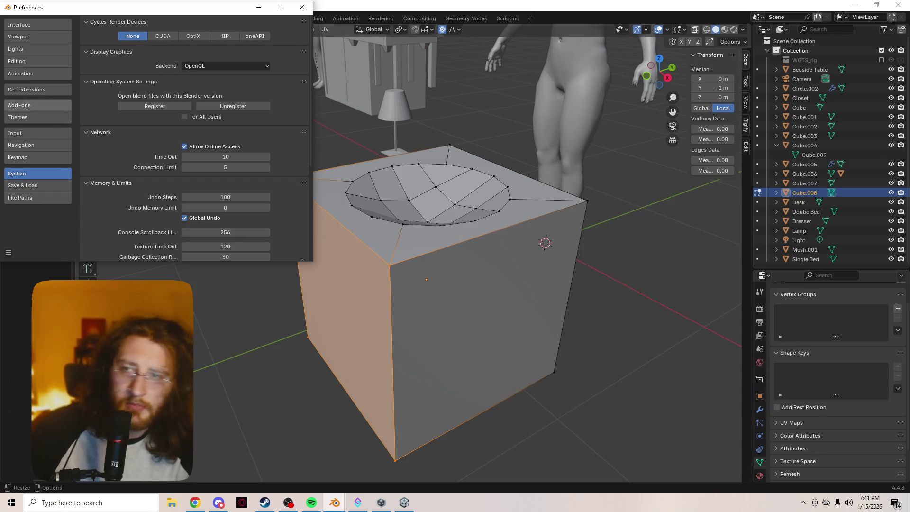
pyautogui.click(37, 157)
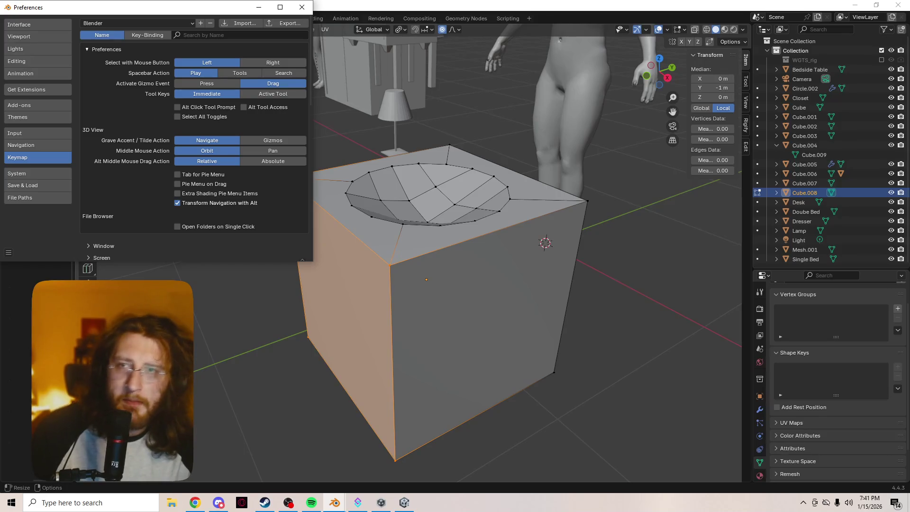
pyautogui.scroll(-2, 194, 137)
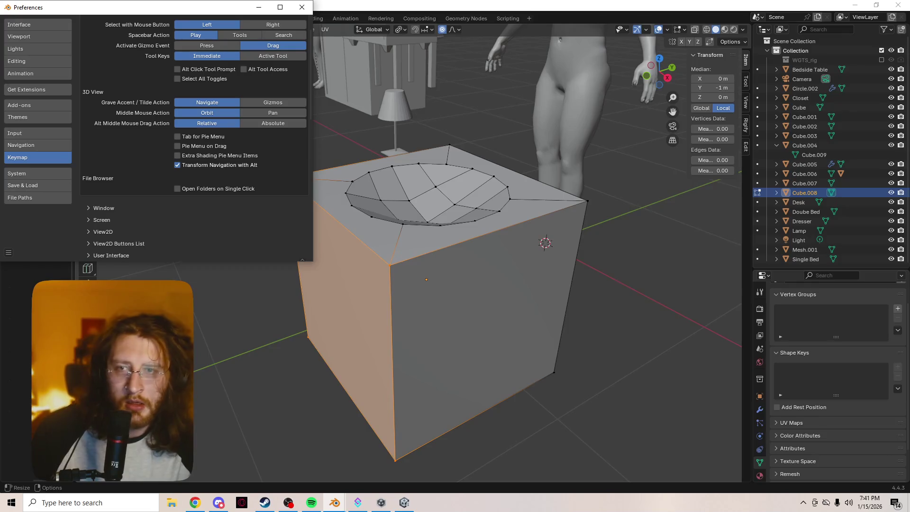
pyautogui.scroll(2, 194, 124)
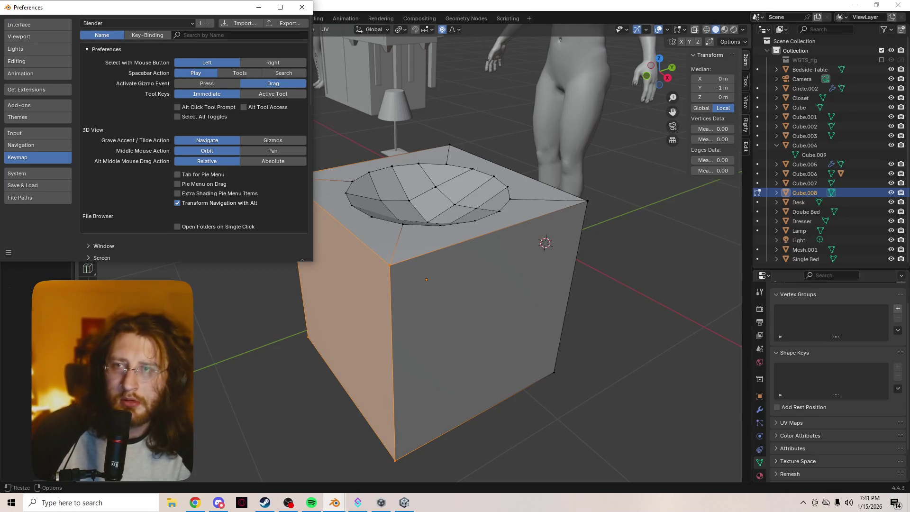
pyautogui.scroll(-8, 194, 138)
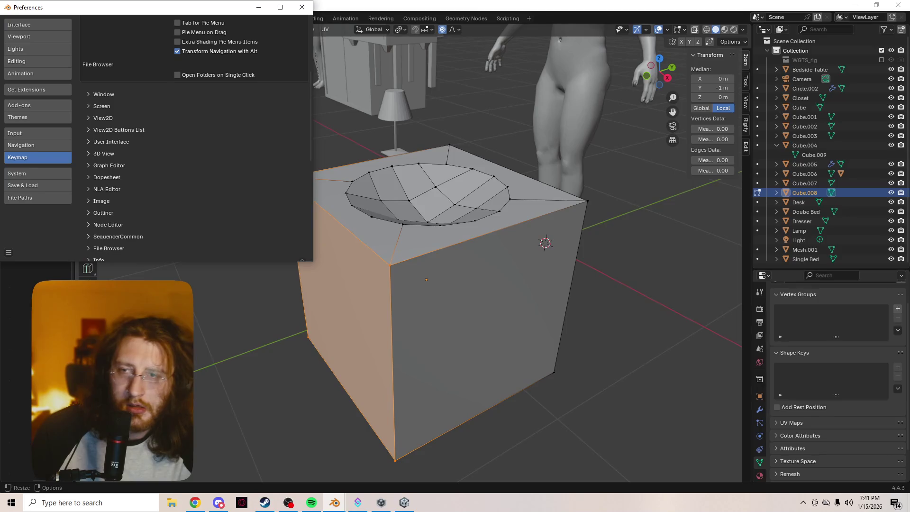
pyautogui.click(101, 153)
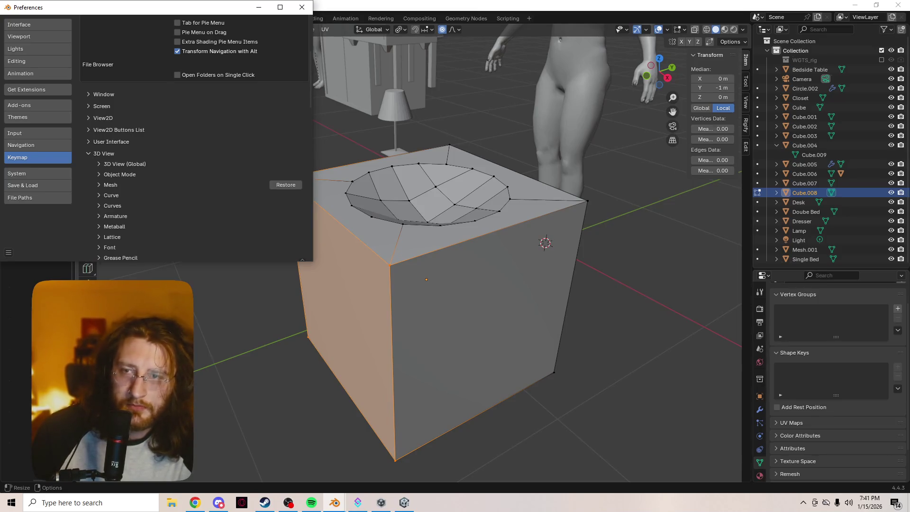
pyautogui.scroll(-3, 194, 142)
pyautogui.scroll(10, 194, 142)
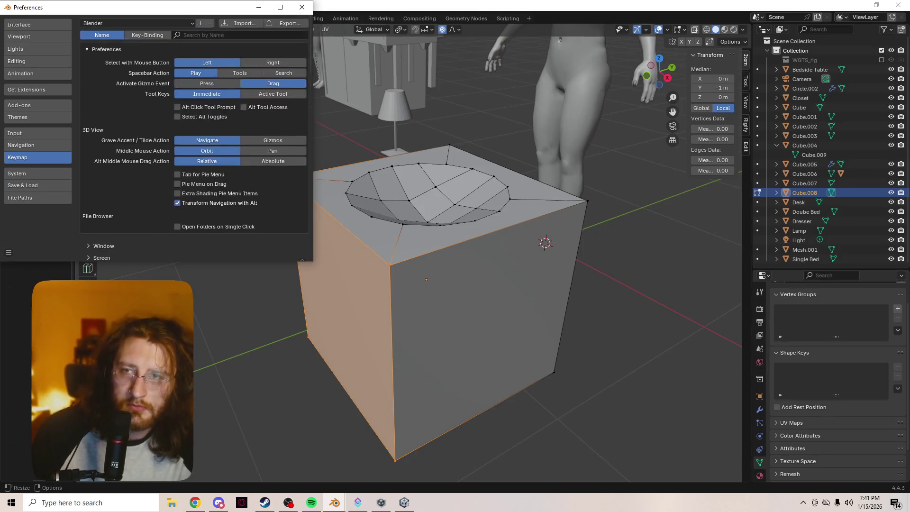
pyautogui.click(237, 35)
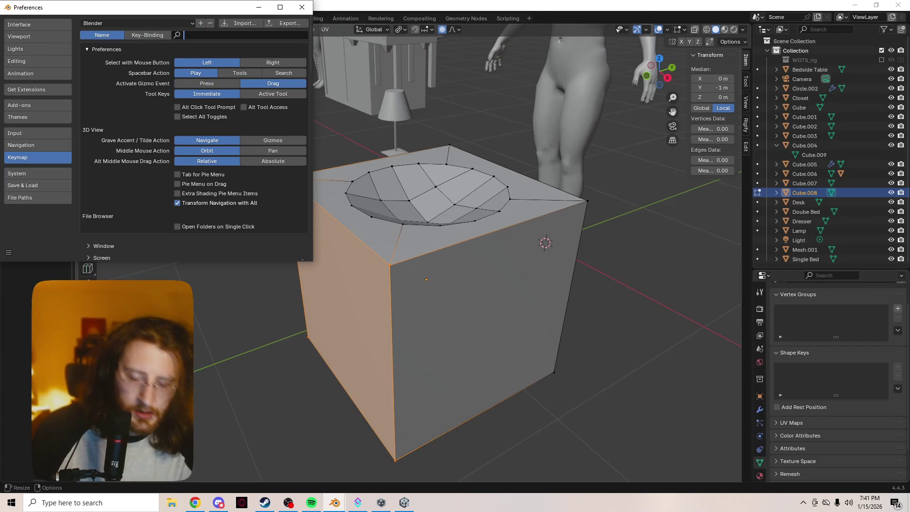
pyautogui.moveTo(233, 7); pyautogui.dragTo(263, 95)
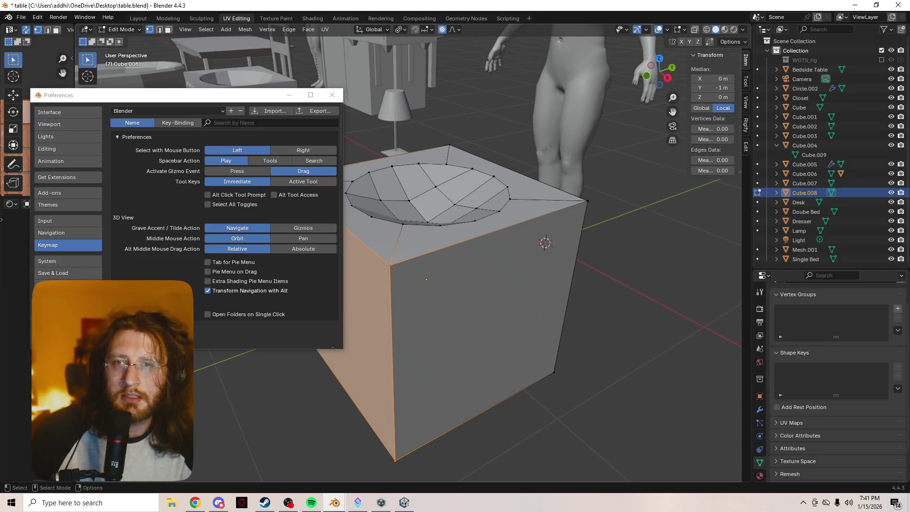
# Search the keymap for 'select mode'
pyautogui.click(237, 122)
pyautogui.write('select mode')
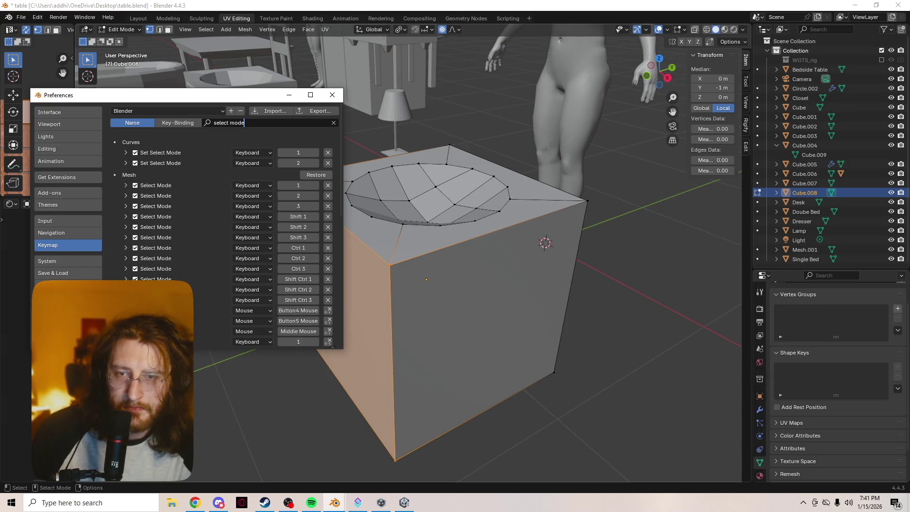
pyautogui.press('Escape')
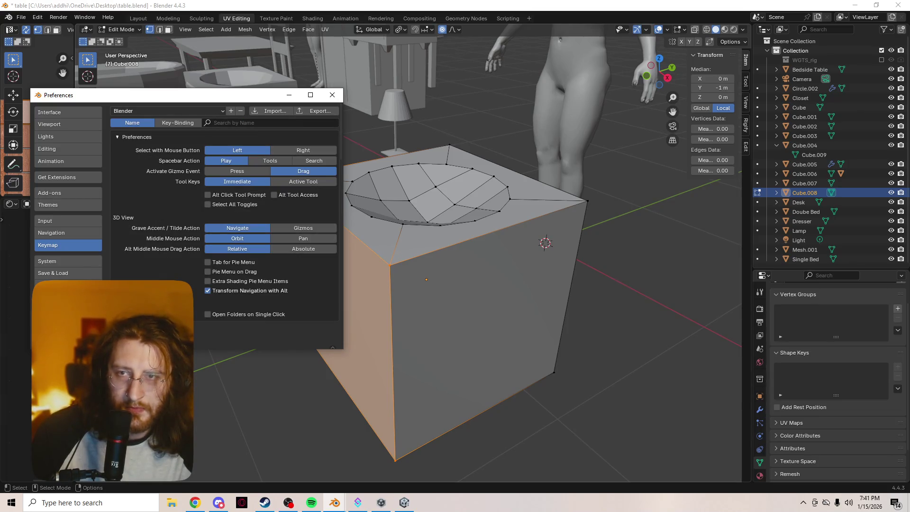
pyautogui.click(266, 123)
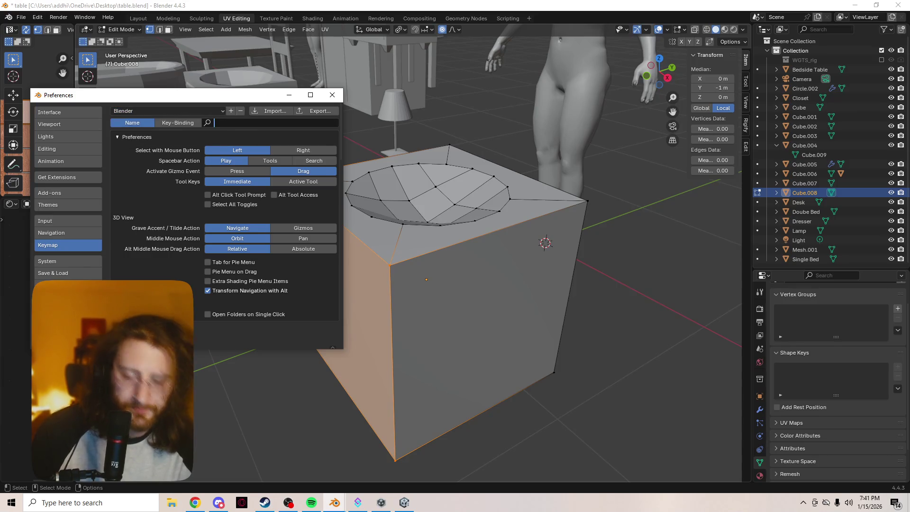
pyautogui.write('select mode')
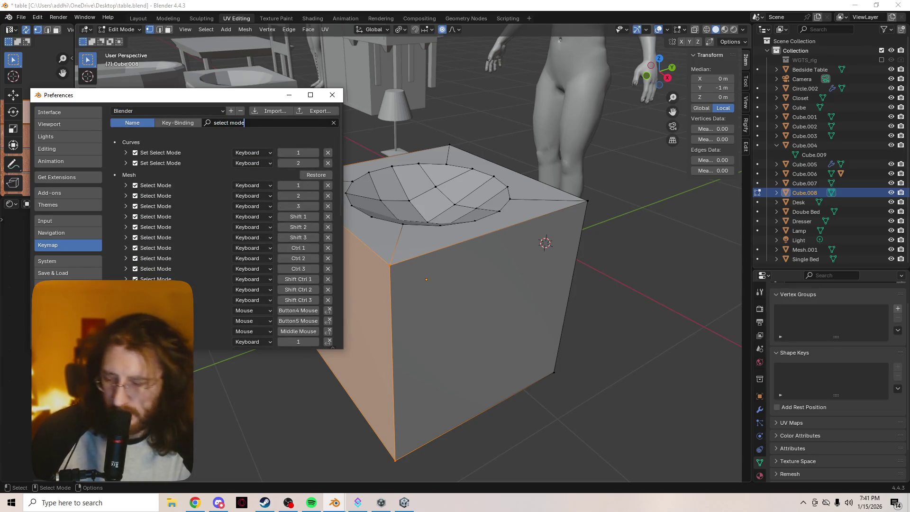
pyautogui.press('Return')
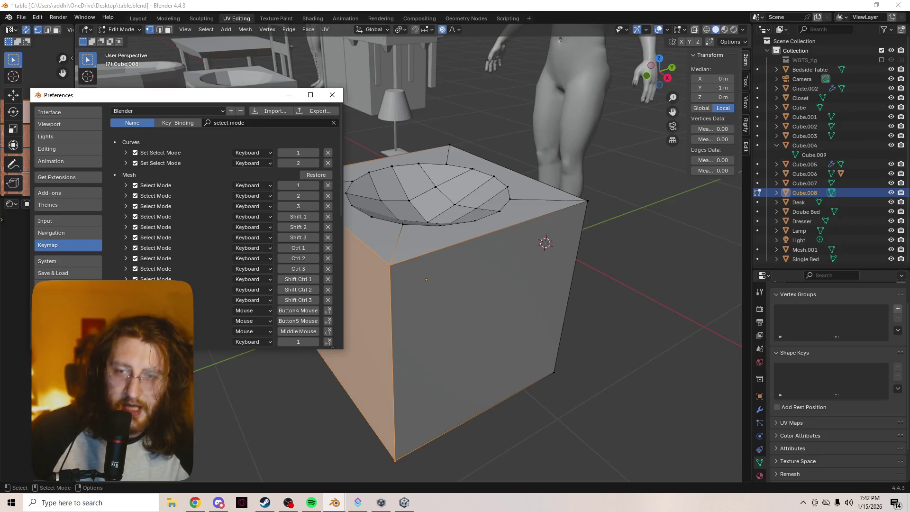
# Expand the Select Mode entry bound to Middle Mouse, then close Preferences
pyautogui.scroll(-1, 223, 227)
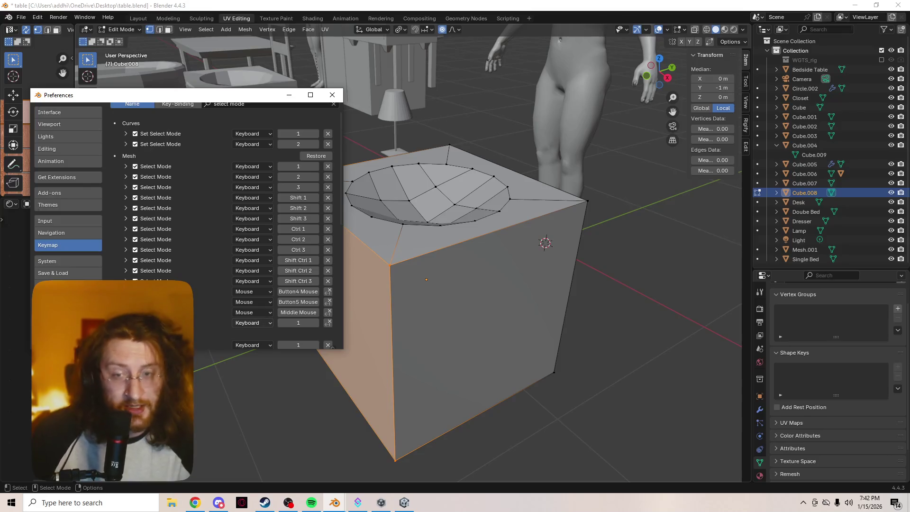
pyautogui.click(126, 312)
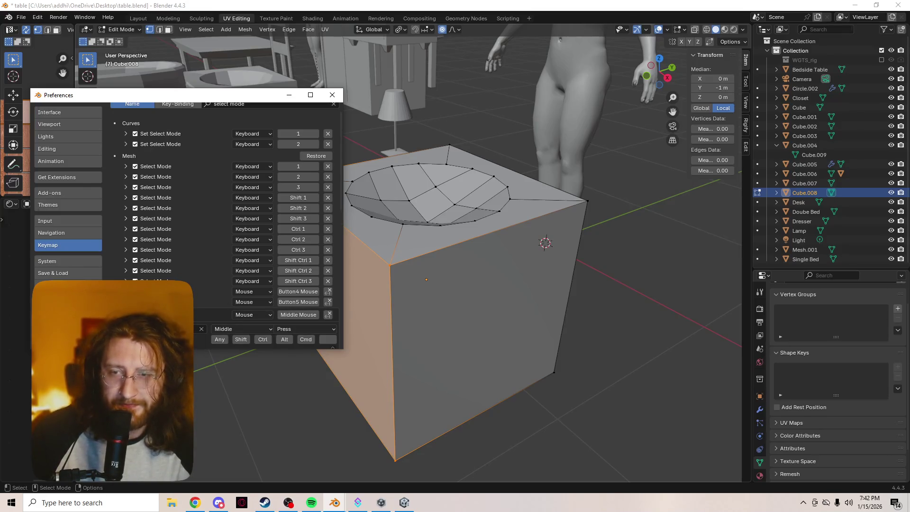
pyautogui.scroll(-3, 223, 213)
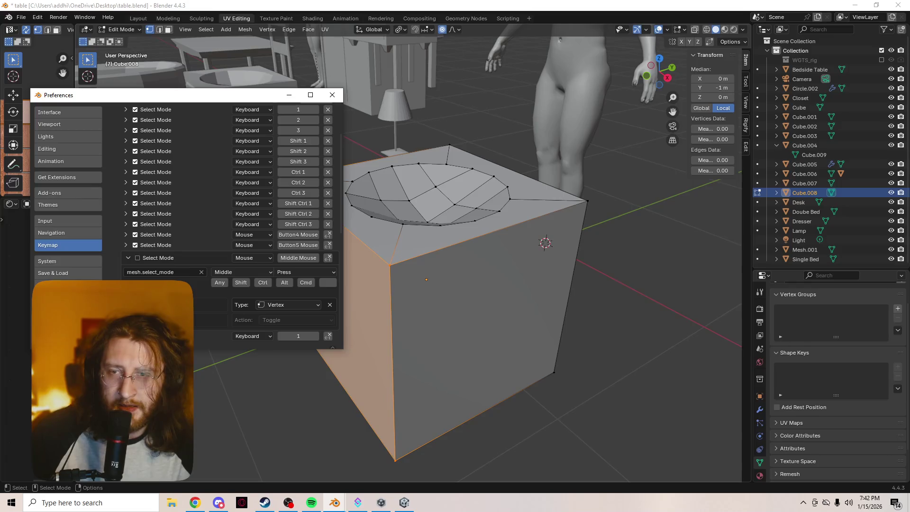
pyautogui.moveTo(474, 284)
pyautogui.mouseDown(button='middle')
pyautogui.moveTo(512, 275)
pyautogui.moveTo(469, 284)
pyautogui.moveTo(479, 282)
pyautogui.mouseUp(button='middle')
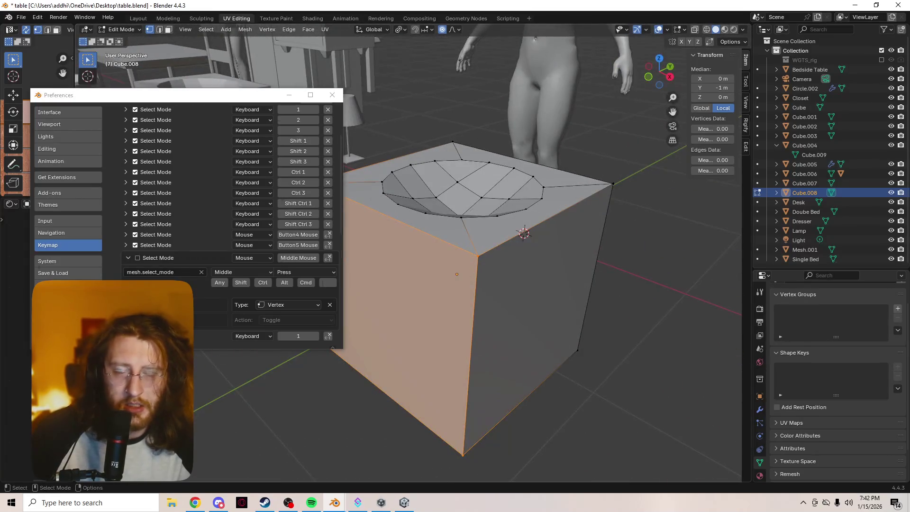
pyautogui.click(332, 95)
# Switch to Object Mode and move the bathtub Cube.005 to the right side of the room
pyautogui.moveTo(474, 237); pyautogui.dragTo(408, 256, button='middle')
pyautogui.scroll(-8, 417, 256)
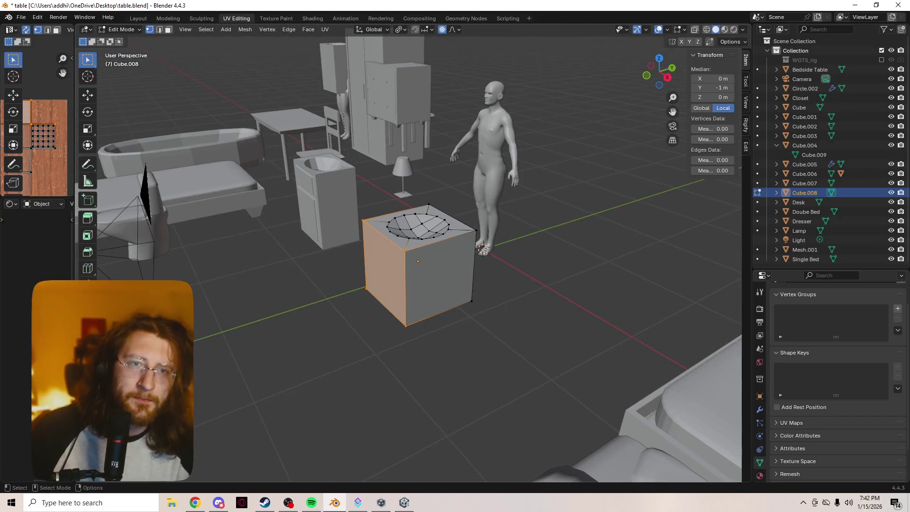
pyautogui.scroll(5, 417, 256)
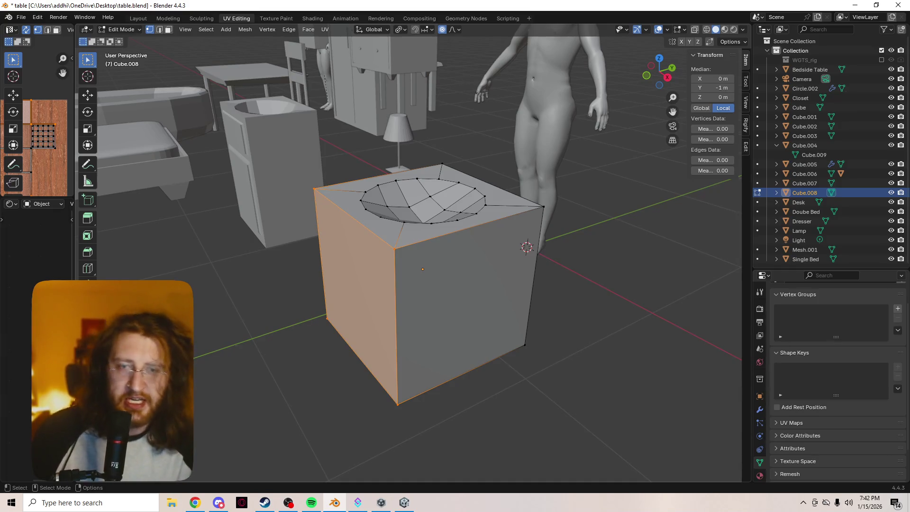
pyautogui.moveTo(455, 256)
pyautogui.mouseDown(button='middle')
pyautogui.moveTo(455, 218)
pyautogui.moveTo(455, 256)
pyautogui.mouseUp(button='middle')
pyautogui.scroll(3, 455, 256)
pyautogui.scroll(-10, 407, 256)
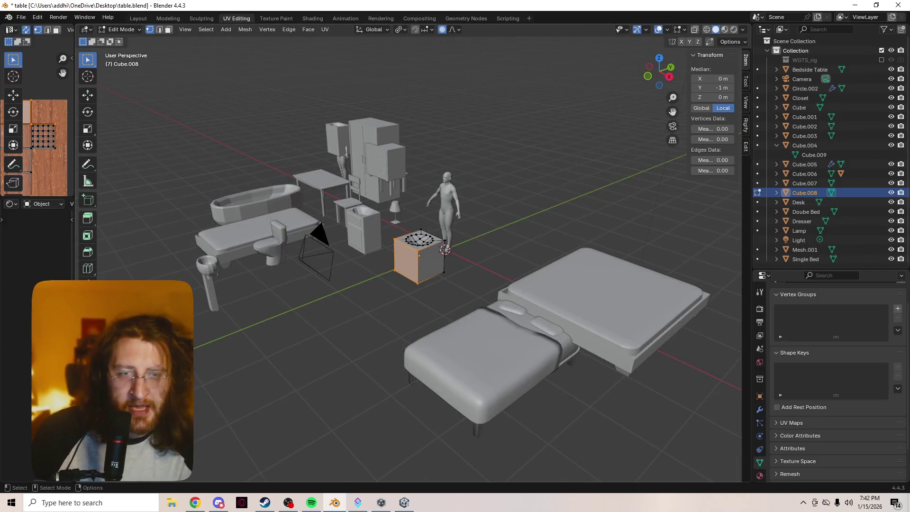
pyautogui.scroll(2, 407, 255)
pyautogui.press('Tab')
pyautogui.click(204, 187)
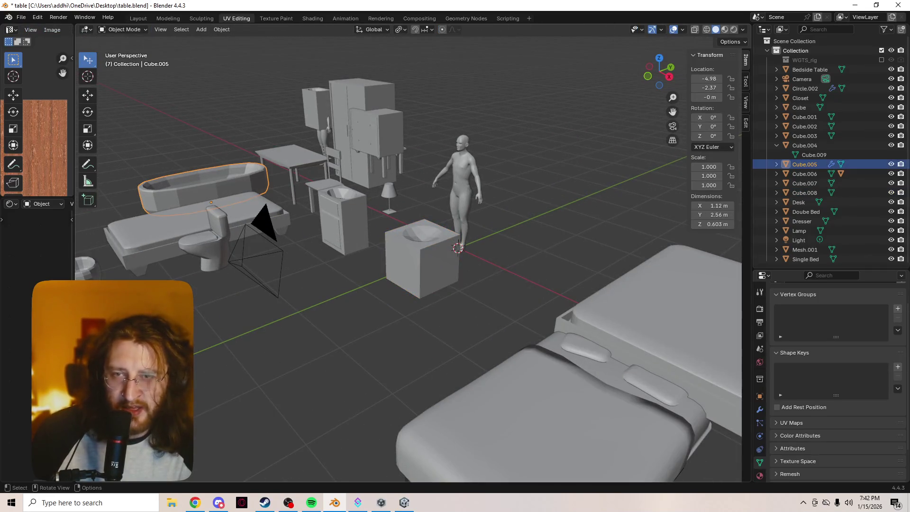
pyautogui.press('g')
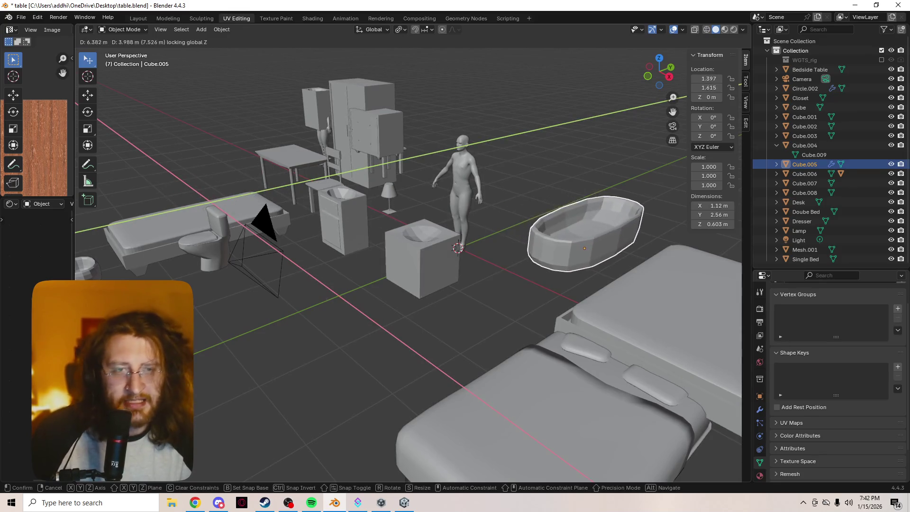
pyautogui.press('Return')
# Select the sink cube Cube.008 and put it back into mesh editing
pyautogui.scroll(5, 412, 242)
pyautogui.click(417, 242)
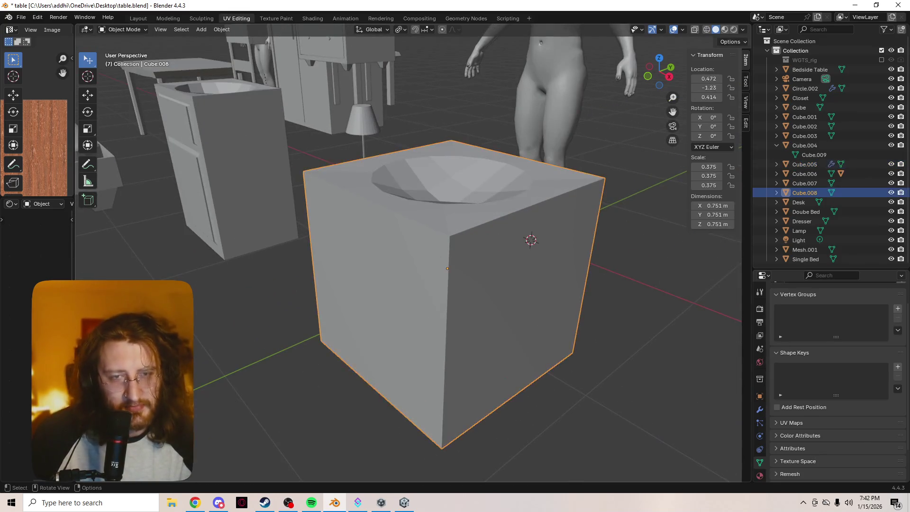
pyautogui.scroll(-1, 408, 256)
pyautogui.scroll(-3, 408, 256)
pyautogui.scroll(3, 407, 256)
pyautogui.scroll(2, 408, 256)
pyautogui.scroll(-1, 408, 255)
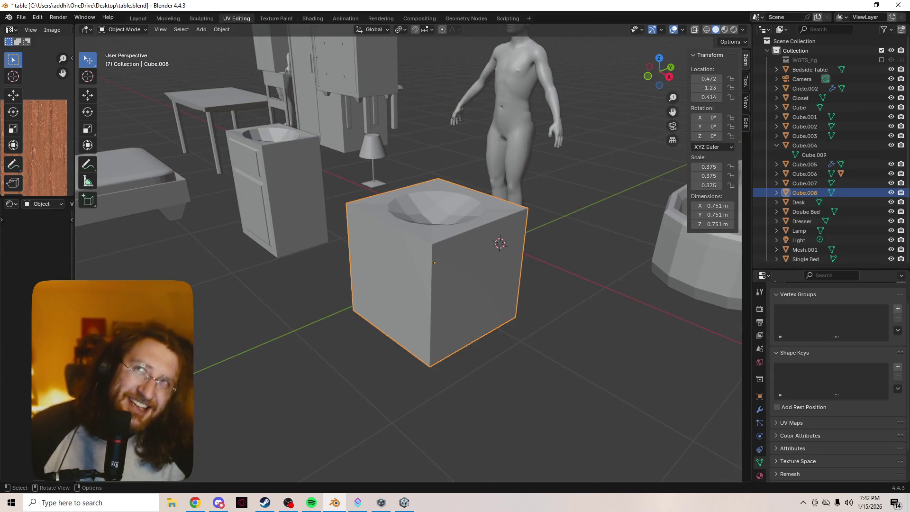
pyautogui.scroll(-1, 409, 258)
pyautogui.scroll(5, 408, 258)
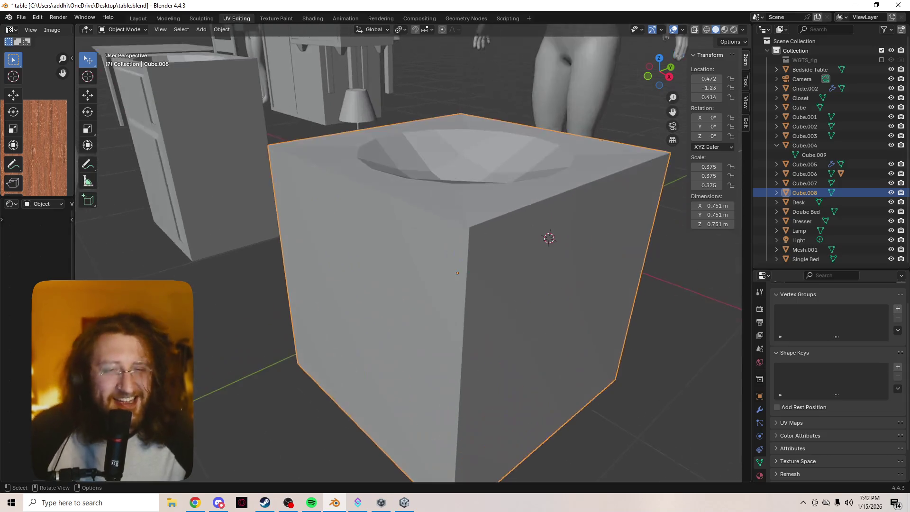
pyautogui.moveTo(407, 256); pyautogui.dragTo(365, 260, button='middle')
pyautogui.press('Tab')
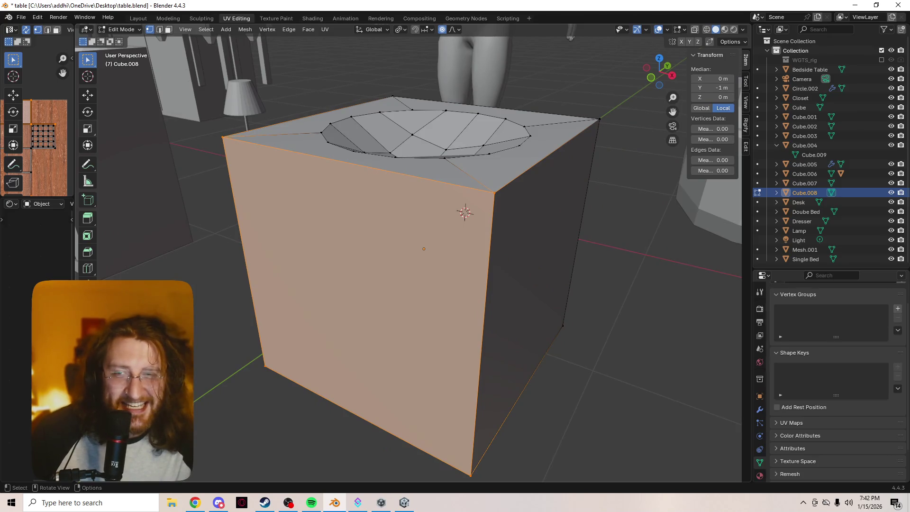
# Try outlining a new cube with snapping on the sink cube's side, then cancel it
pyautogui.click(88, 199)
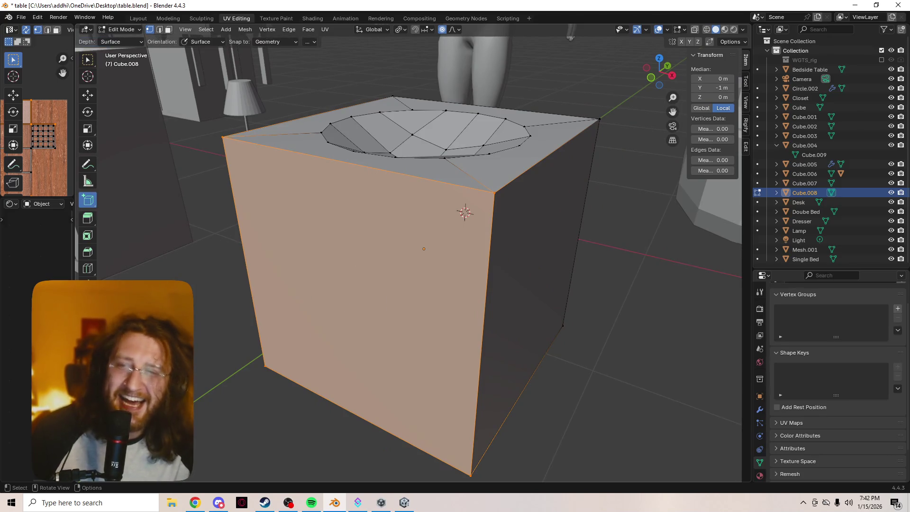
pyautogui.hotkey('shift', 'Tab')
pyautogui.moveTo(288, 199); pyautogui.dragTo(439, 265)
pyautogui.press('Escape')
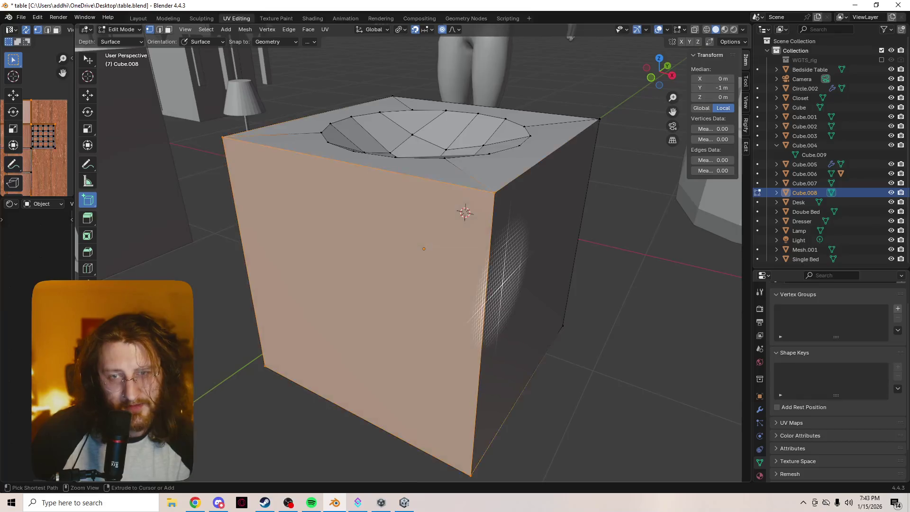
pyautogui.press('Tab')
pyautogui.scroll(-5, 407, 256)
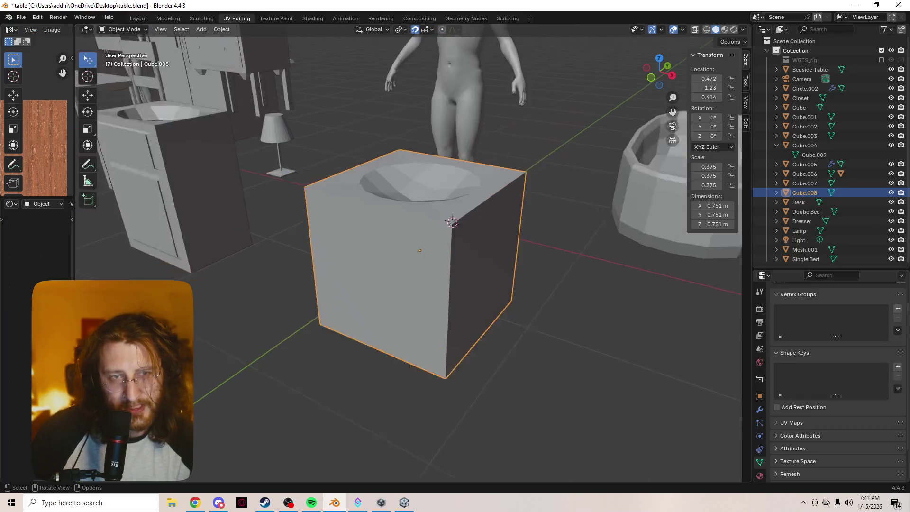
pyautogui.press('Tab')
pyautogui.scroll(5, 376, 264)
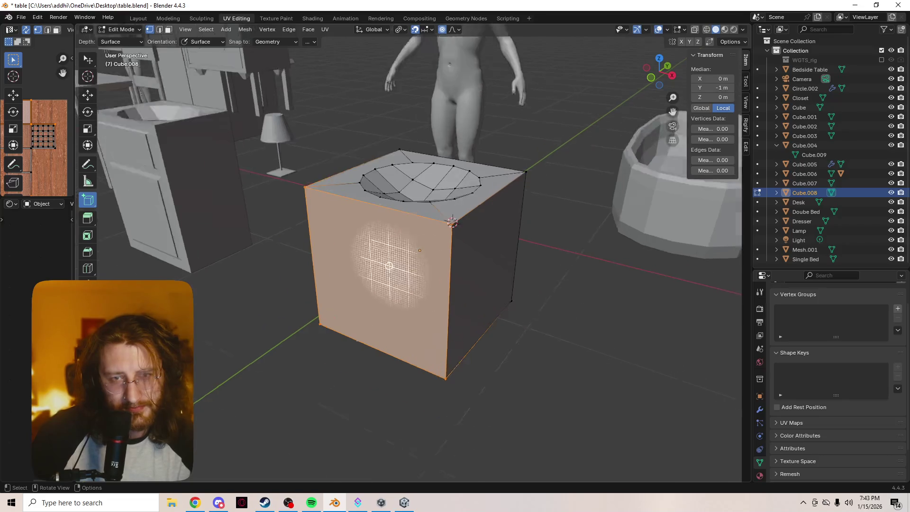
pyautogui.moveTo(407, 325)
pyautogui.mouseDown(button='middle')
pyautogui.moveTo(410, 189)
pyautogui.moveTo(406, 335)
pyautogui.moveTo(606, 257)
pyautogui.moveTo(594, 276)
pyautogui.mouseUp(button='middle')
# Switch to face select, abandon the move and edge slide, turn snapping off, and use Select Box
pyautogui.press('3')
pyautogui.press('g')
pyautogui.scroll(-10, 408, 265)
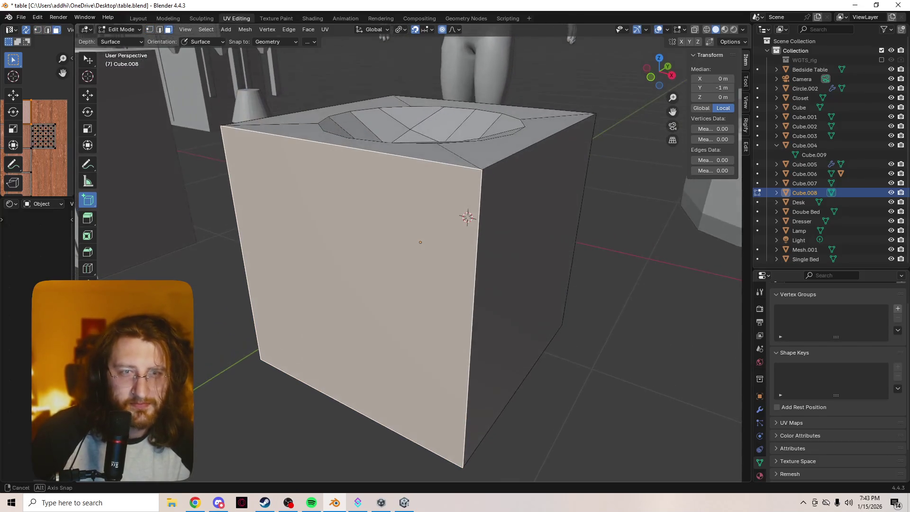
pyautogui.press('g')
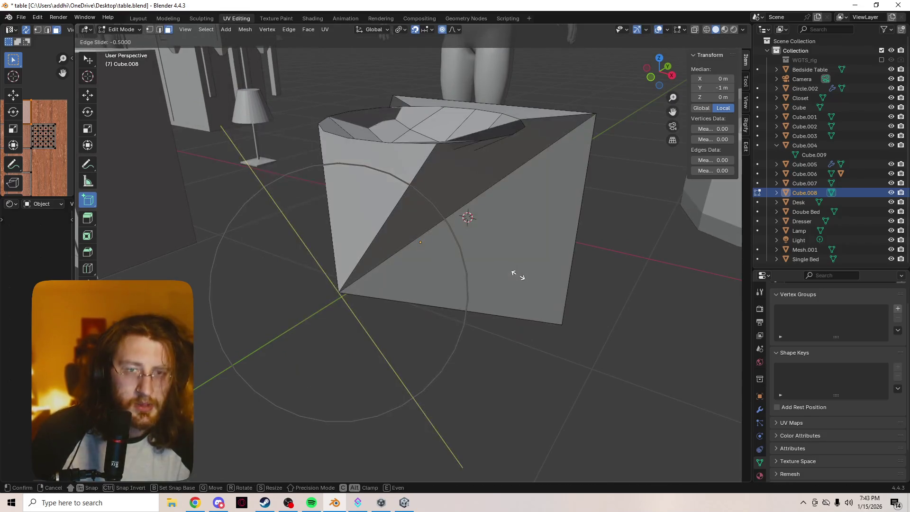
pyautogui.press('Escape')
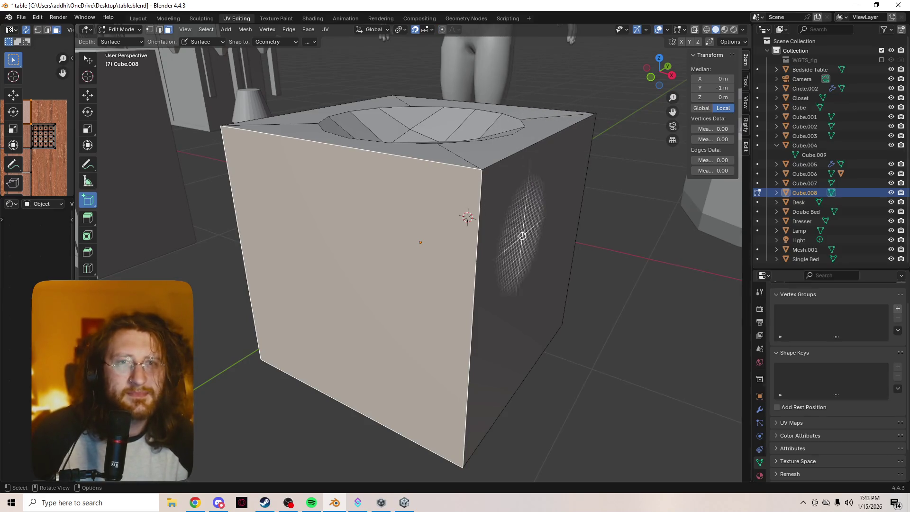
pyautogui.press('g')
pyautogui.press('Escape')
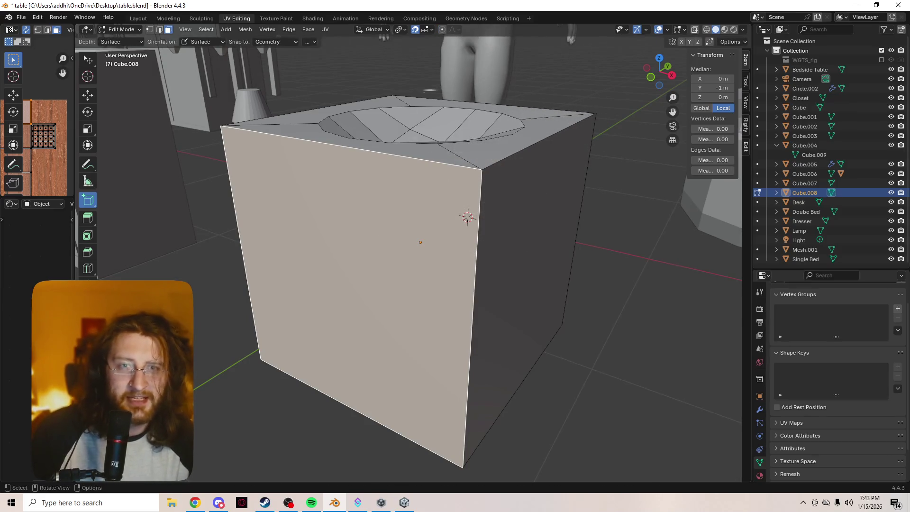
pyautogui.hotkey('shift', 'Tab')
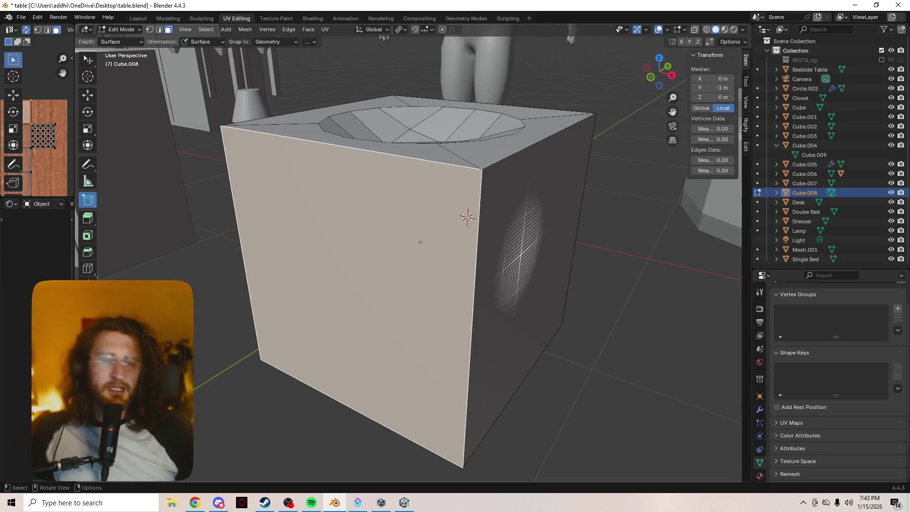
pyautogui.press('w')
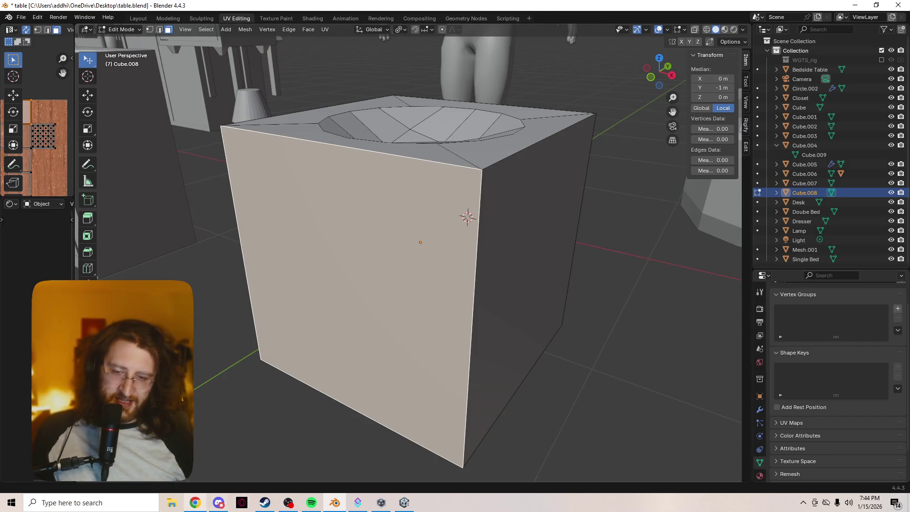
# Preview cameraUVtest1.png in the image viewer, close it, and minimise Spotify
pyautogui.click(855, 5)
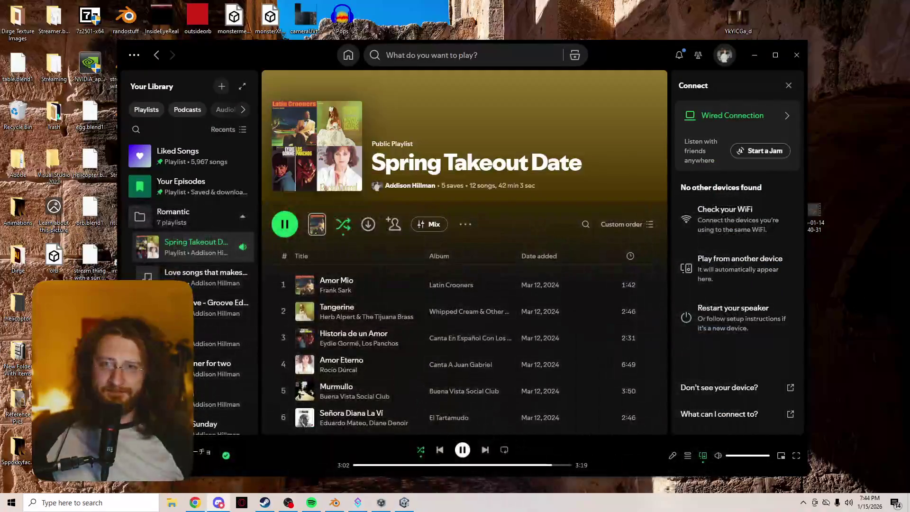
pyautogui.doubleClick(305, 19)
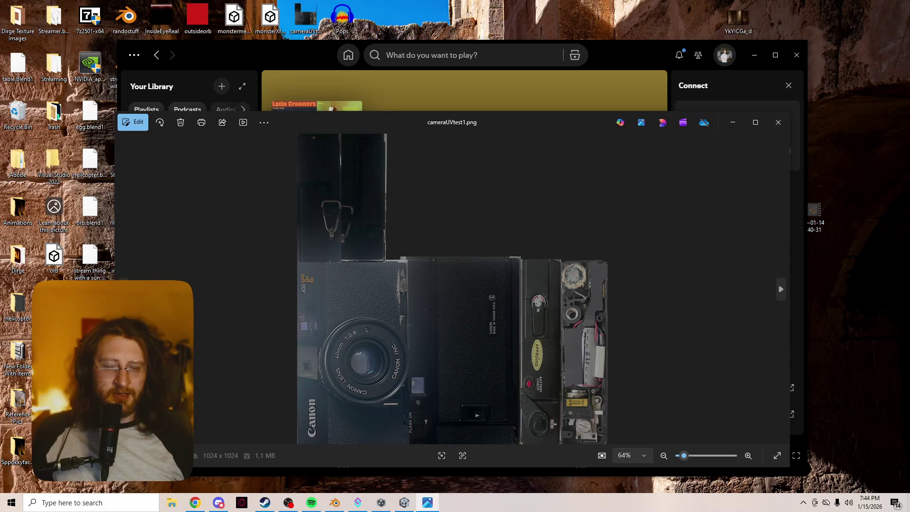
pyautogui.click(778, 122)
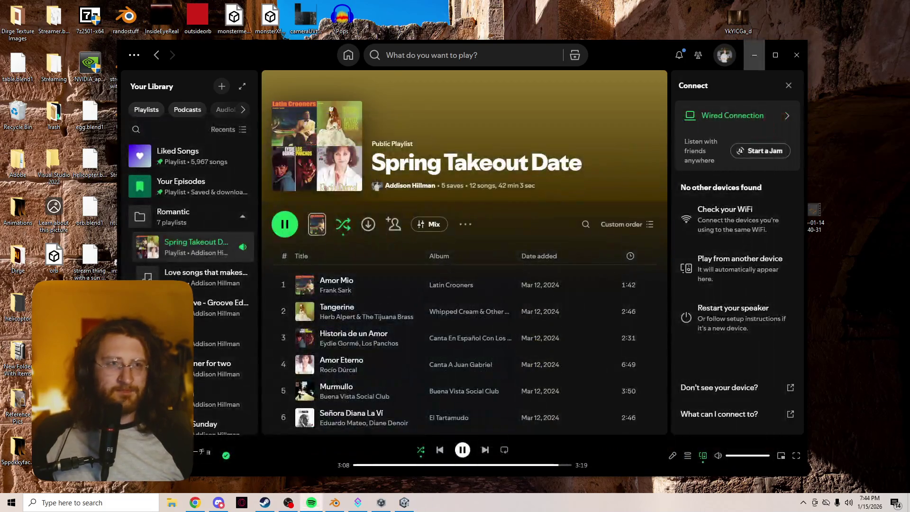
pyautogui.click(754, 54)
# Preview cameraUVtest1Downscaled.png, close it, and bring the Twitch stream in Chrome forward
pyautogui.doubleClick(306, 66)
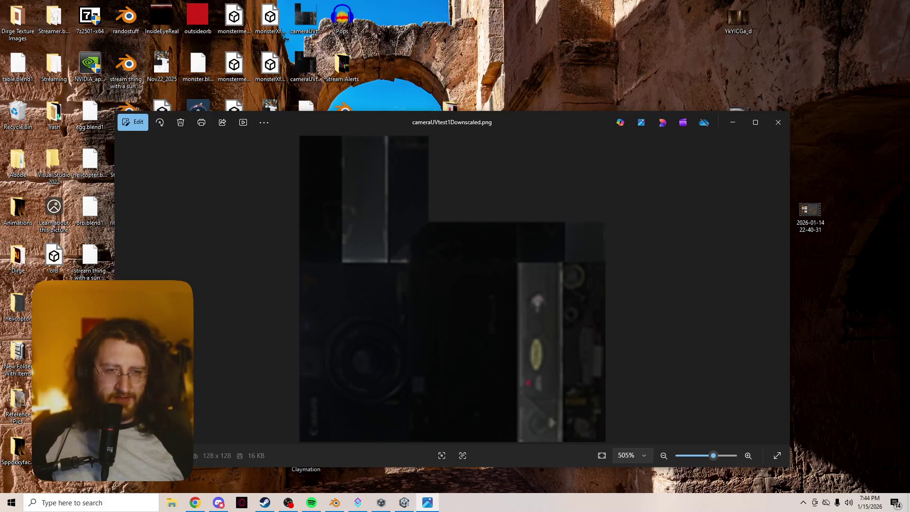
pyautogui.click(778, 122)
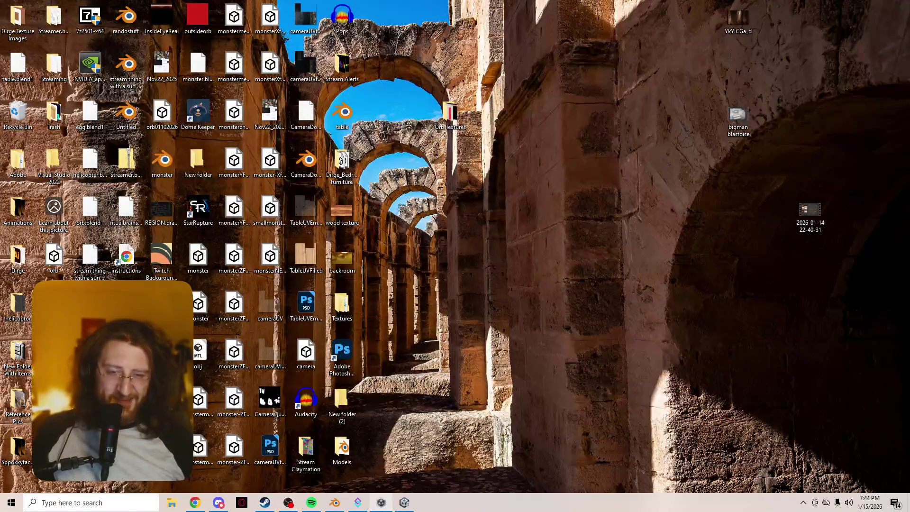
pyautogui.click(335, 503)
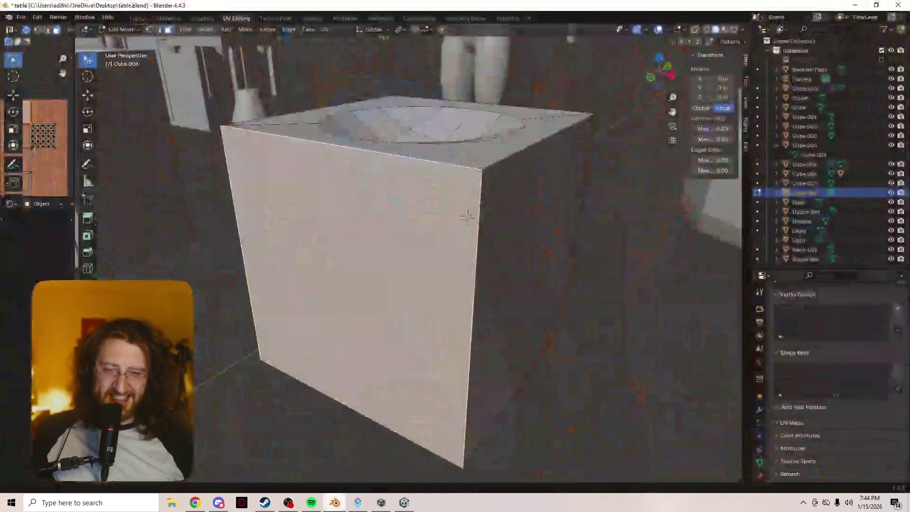
pyautogui.click(195, 502)
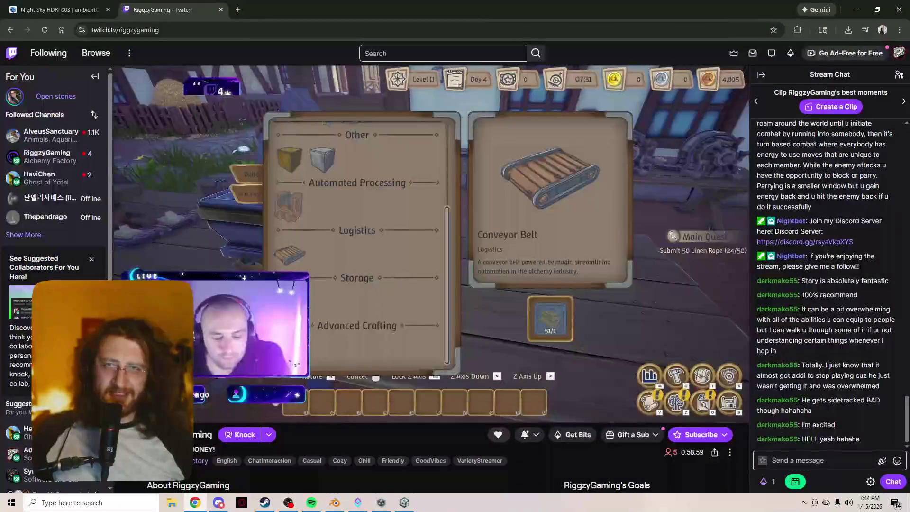
# In a new tab, search Google Images for 'bathroom sink', then refine it to 'bathroom sink unit'
pyautogui.hotkey('ctrl', 't')
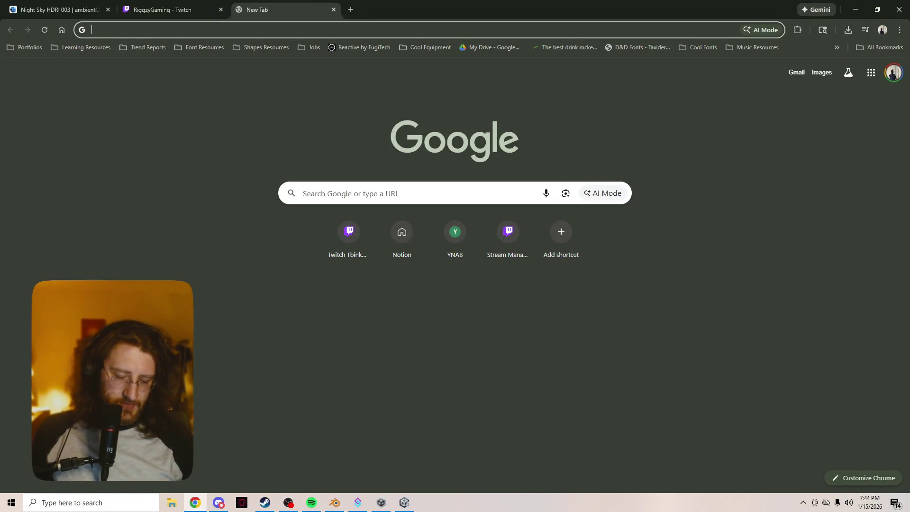
pyautogui.write('bathroom ')
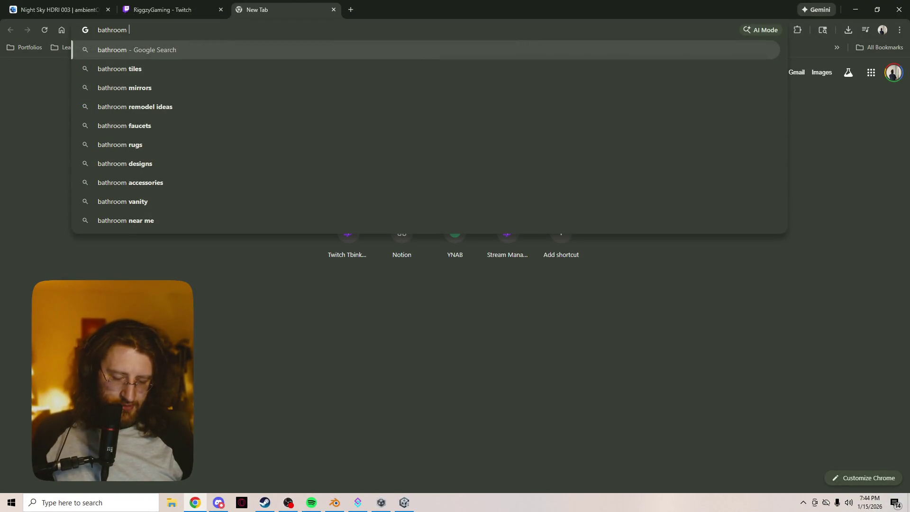
pyautogui.write('sink')
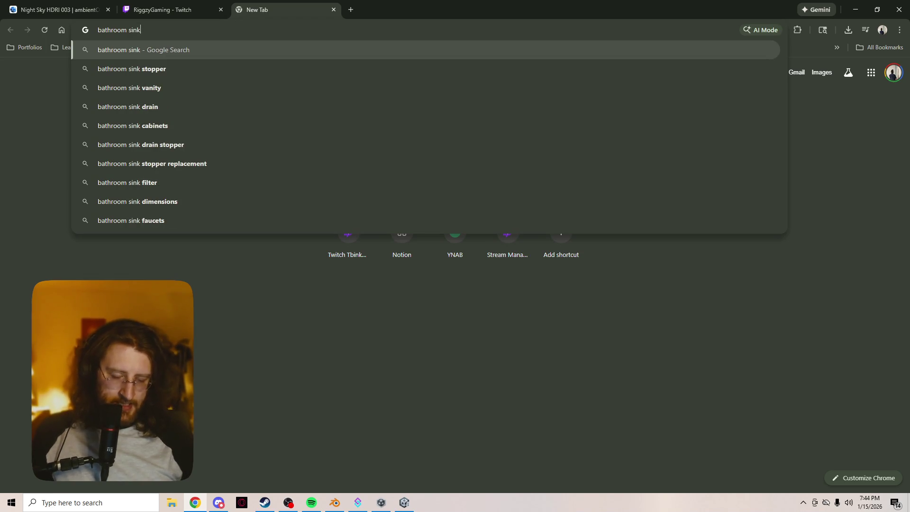
pyautogui.press('Return')
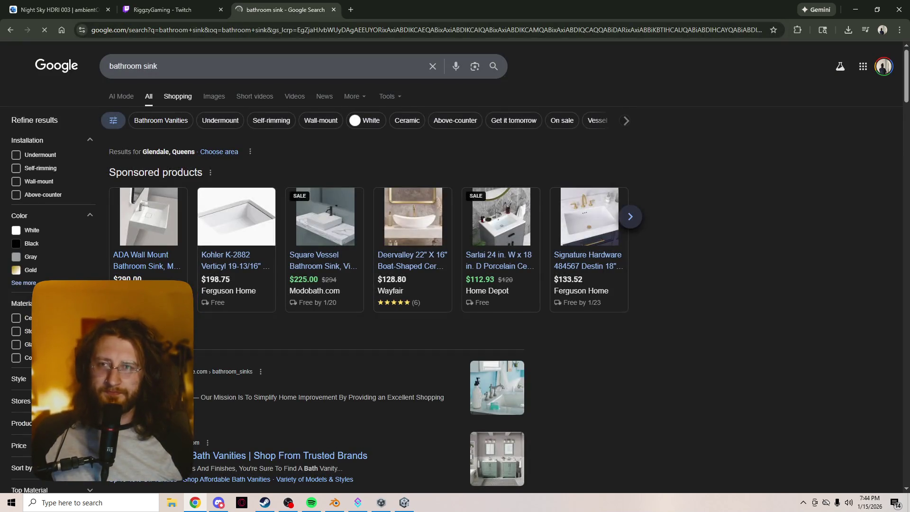
pyautogui.click(213, 96)
pyautogui.click(159, 66)
pyautogui.write('unit')
pyautogui.press('Return')
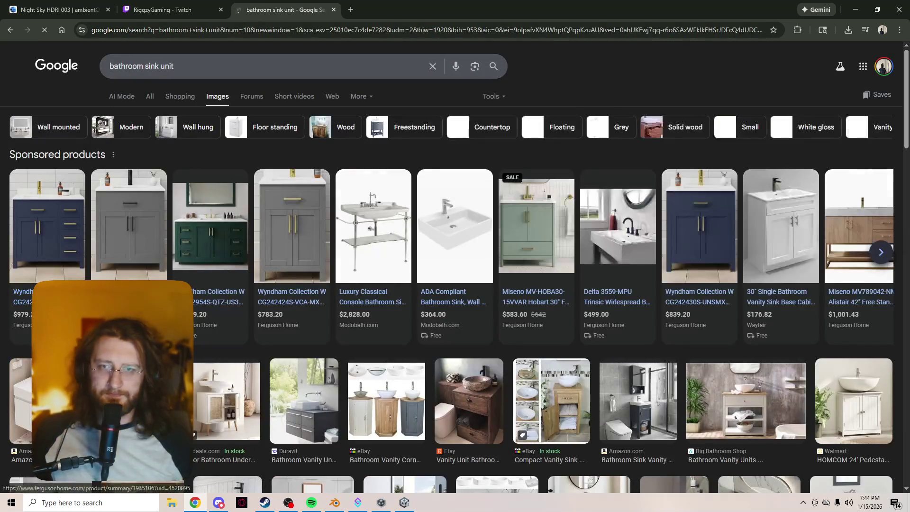
pyautogui.scroll(-1, 128, 213)
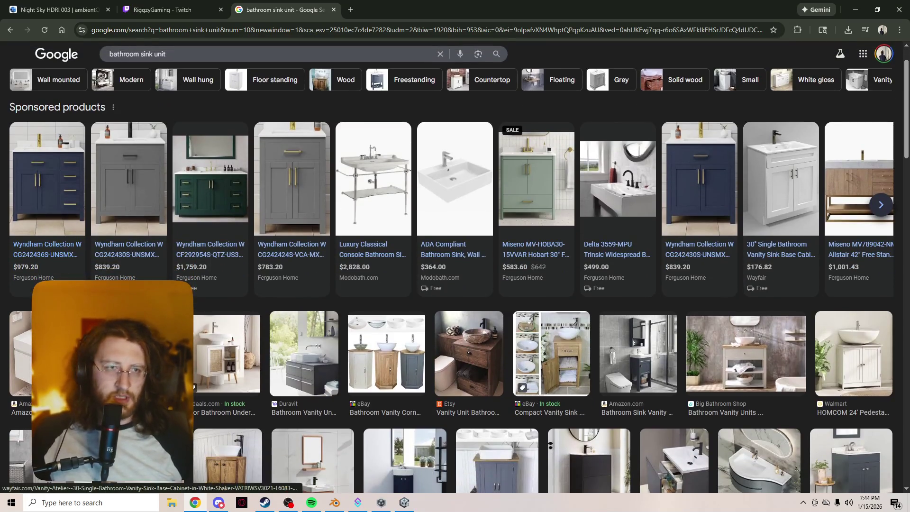
pyautogui.scroll(-3, 128, 213)
pyautogui.scroll(-5, 455, 279)
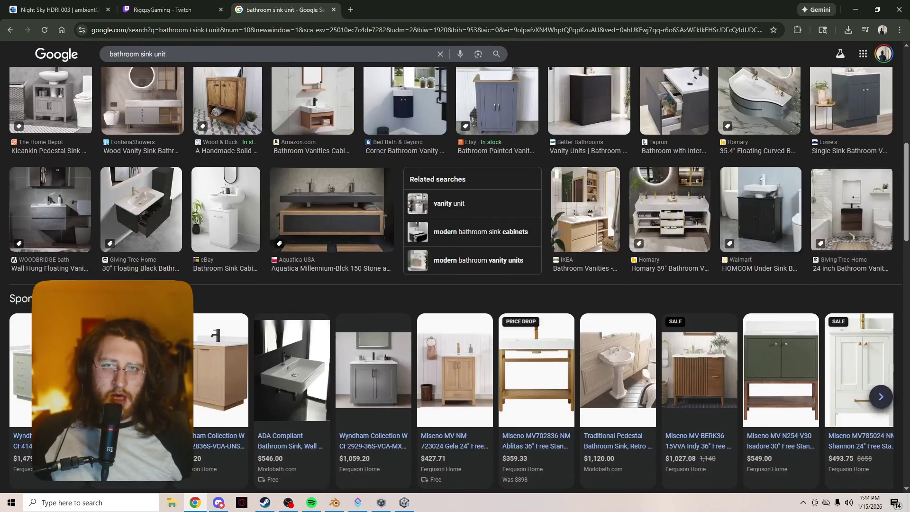
pyautogui.scroll(-4, 474, 232)
pyautogui.scroll(-3, 474, 232)
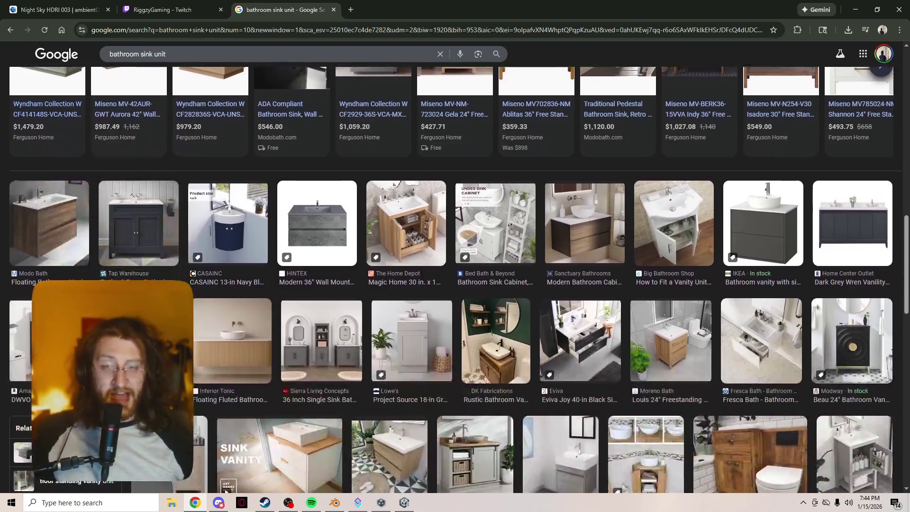
pyautogui.scroll(-3, 455, 279)
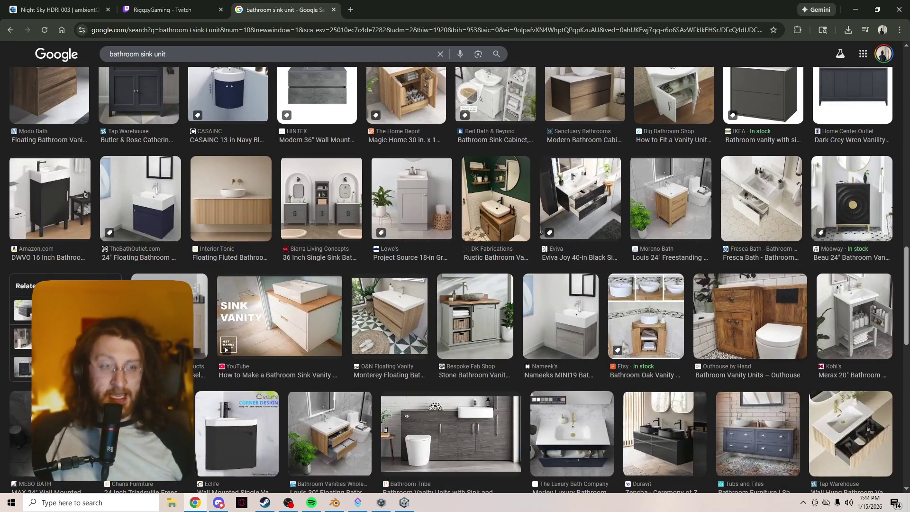
pyautogui.scroll(-8, 455, 279)
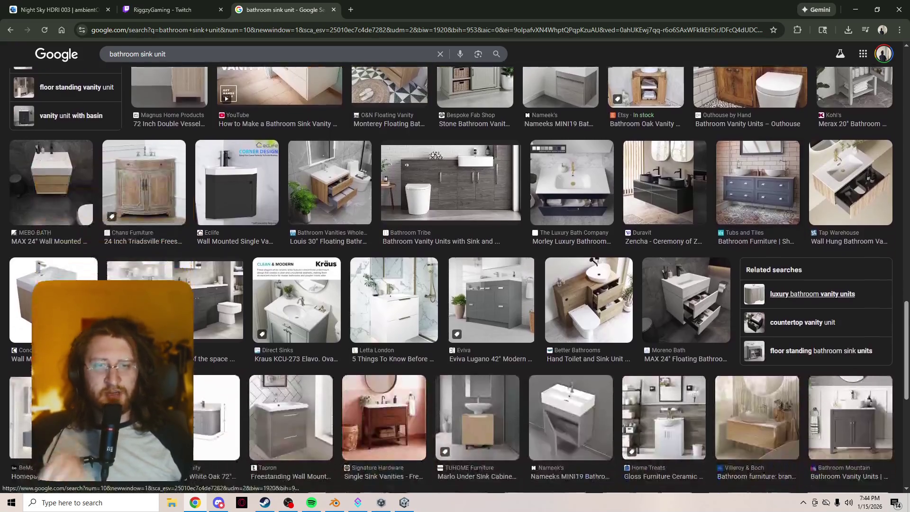
pyautogui.scroll(-7, 455, 279)
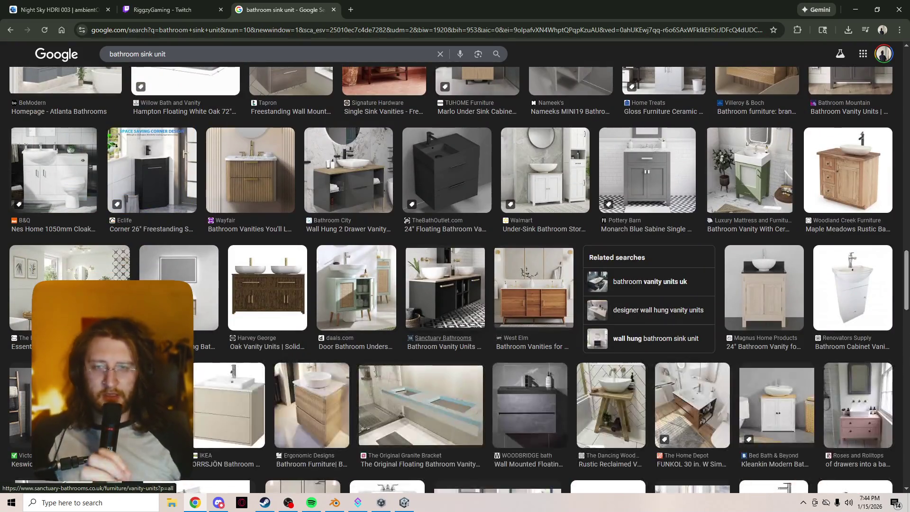
pyautogui.scroll(-8, 439, 283)
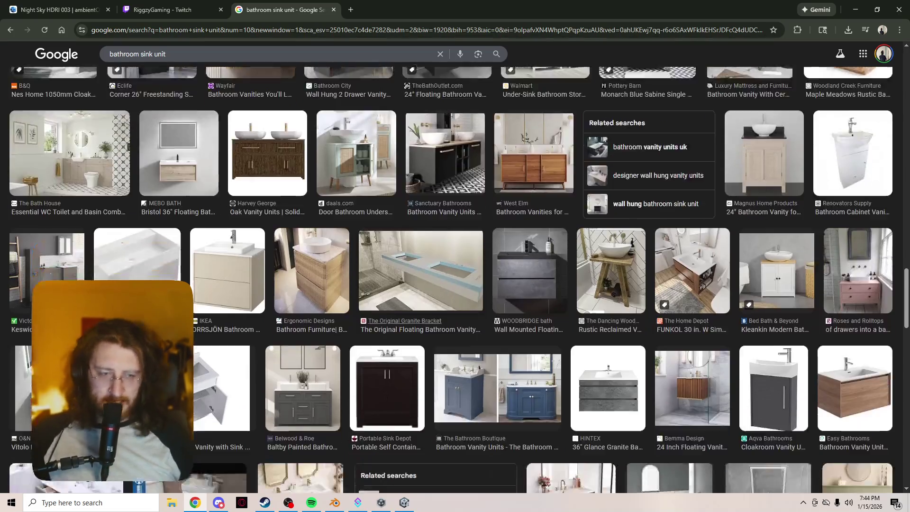
pyautogui.scroll(4, 432, 345)
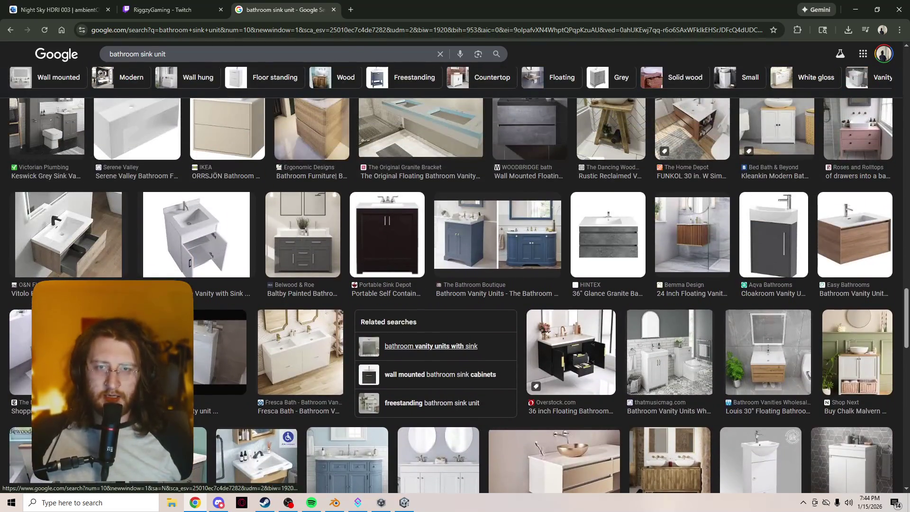
pyautogui.scroll(-7, 431, 346)
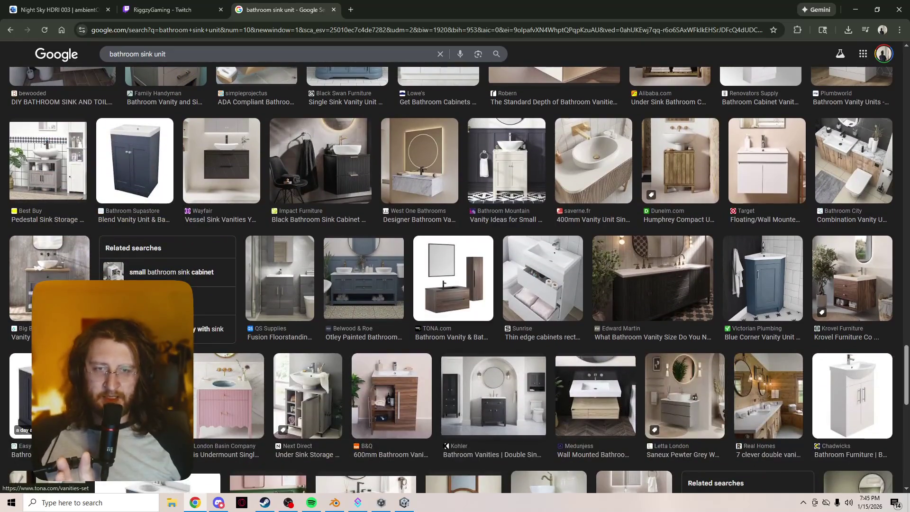
pyautogui.scroll(-8, 450, 280)
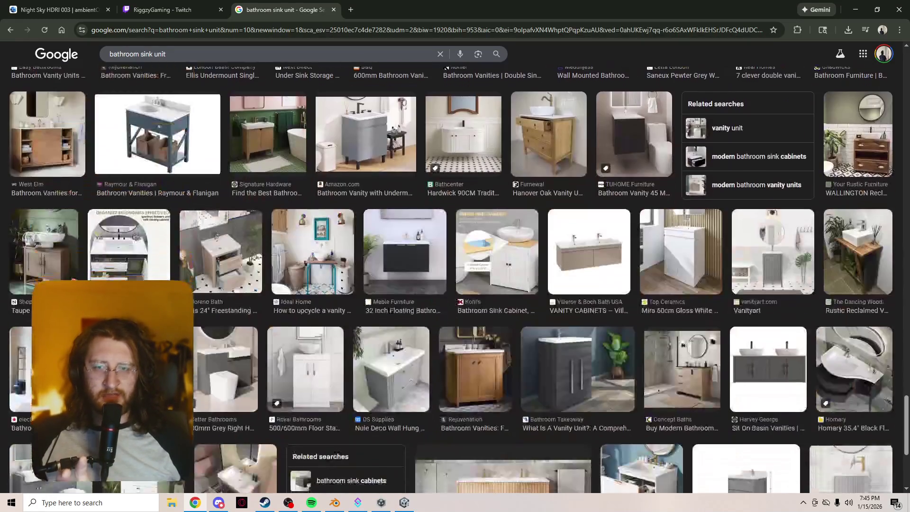
pyautogui.scroll(-2, 450, 280)
pyautogui.scroll(-4, 450, 279)
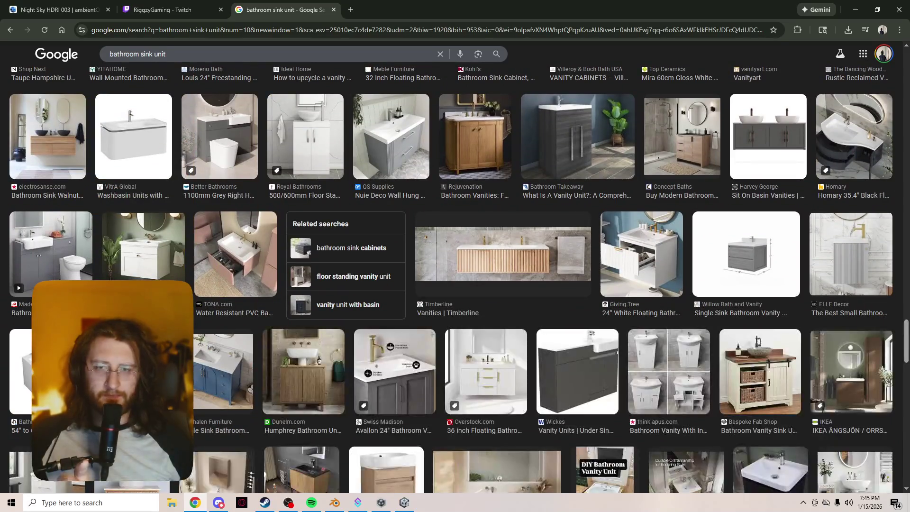
pyautogui.scroll(-7, 674, 275)
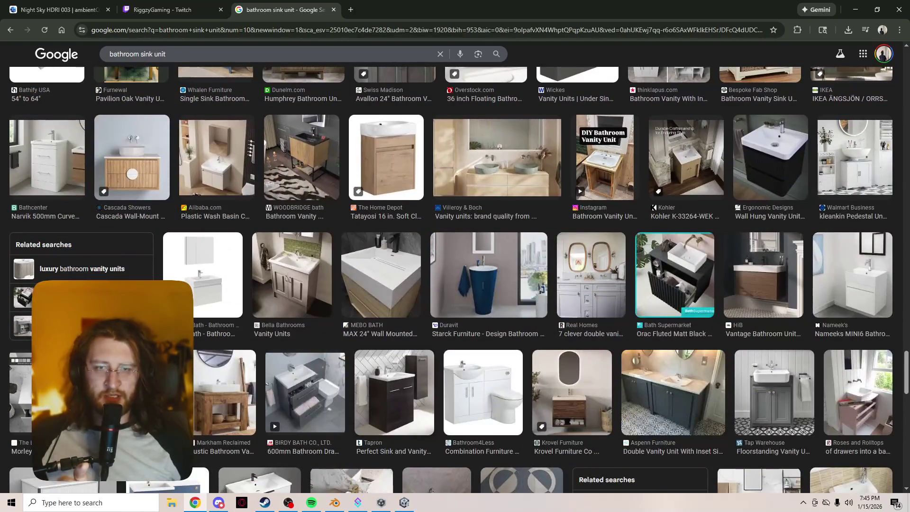
pyautogui.scroll(1, 431, 490)
pyautogui.rightClick(425, 320)
pyautogui.press('Escape')
pyautogui.scroll(10, 455, 294)
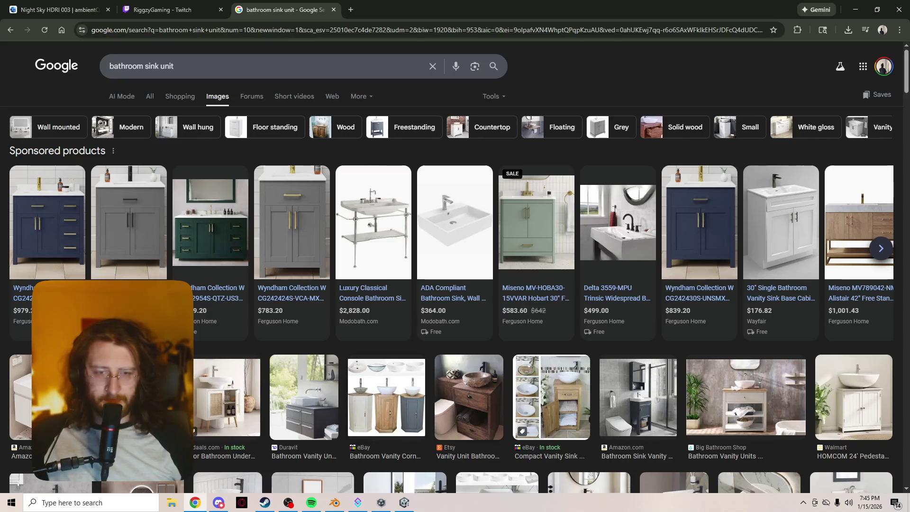
pyautogui.click(174, 65)
# Add 'wood' to the sink unit image search, browse the results, and return to Blender
pyautogui.write('wood')
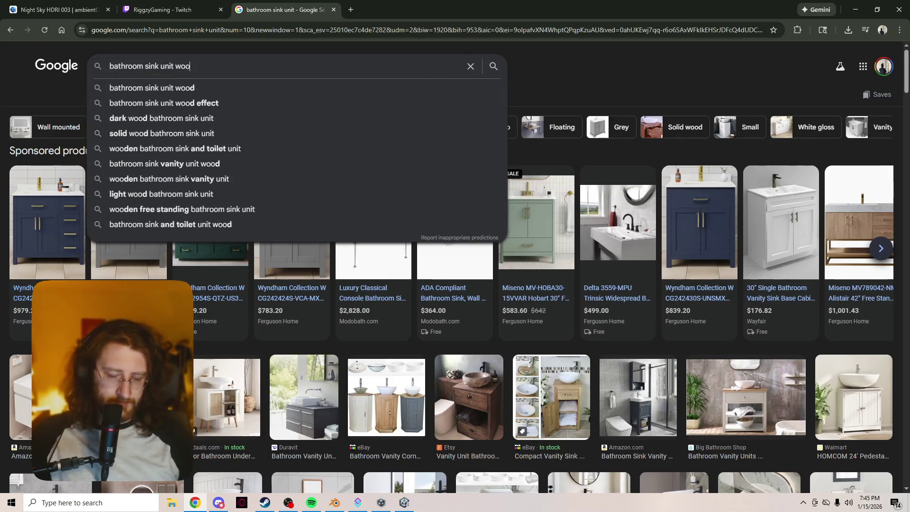
pyautogui.press('Return')
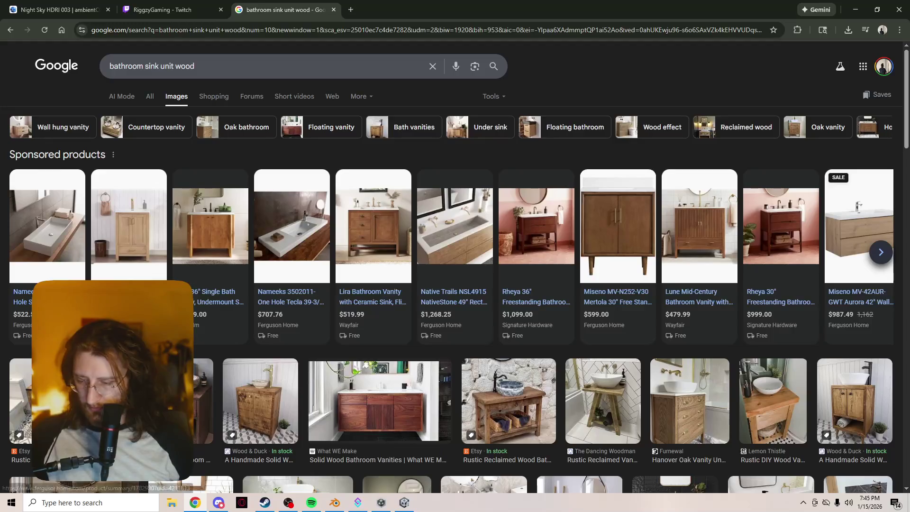
pyautogui.moveTo(292, 222)
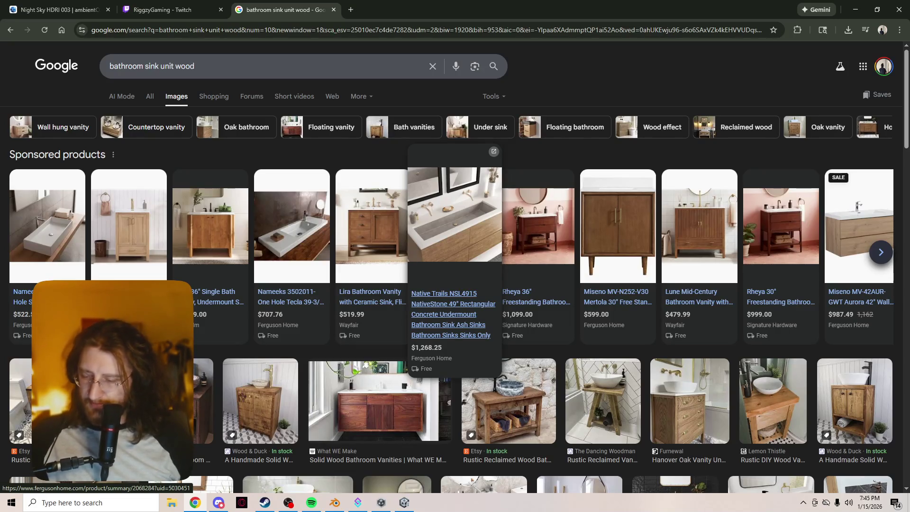
pyautogui.scroll(-1, 616, 323)
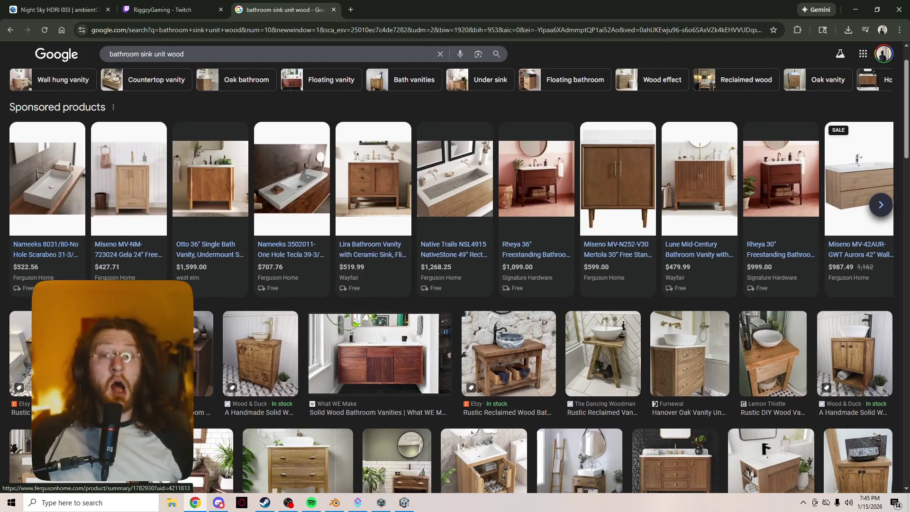
pyautogui.click(404, 502)
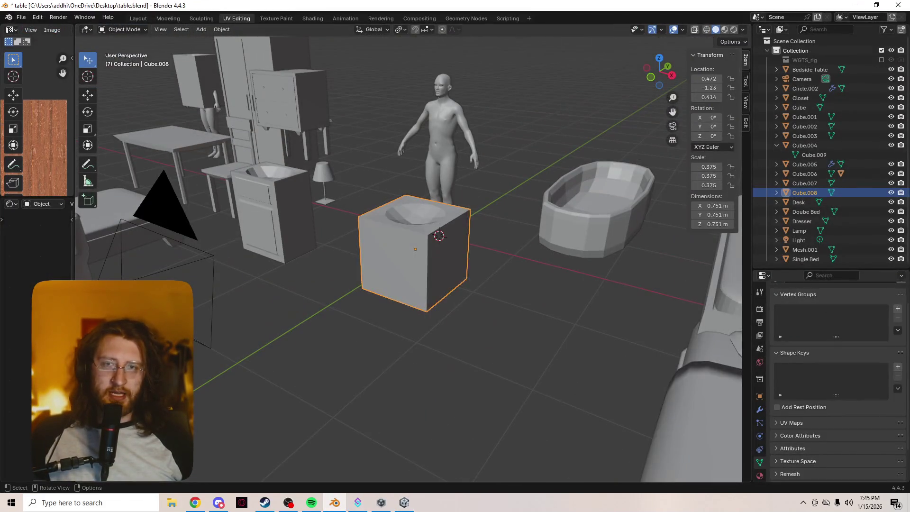
# Select the Dresser and start moving it beside the human figure
pyautogui.click(284, 118)
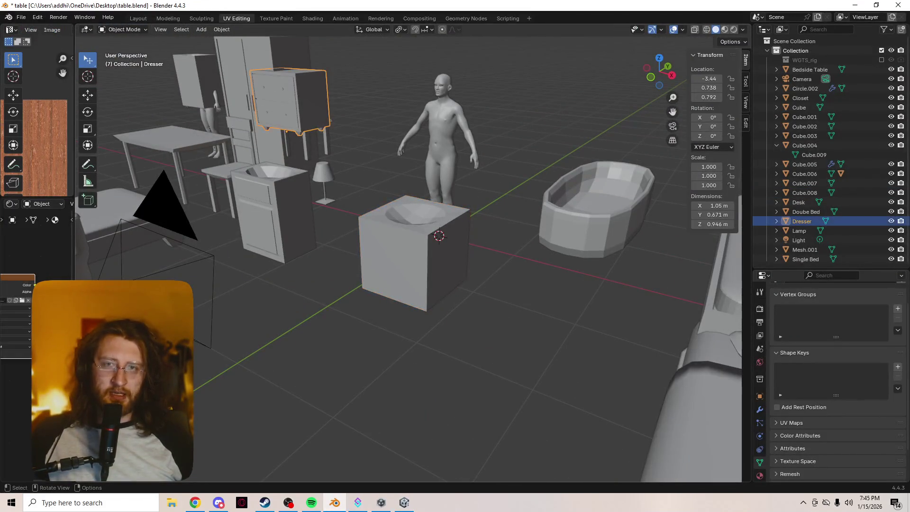
pyautogui.press('g')
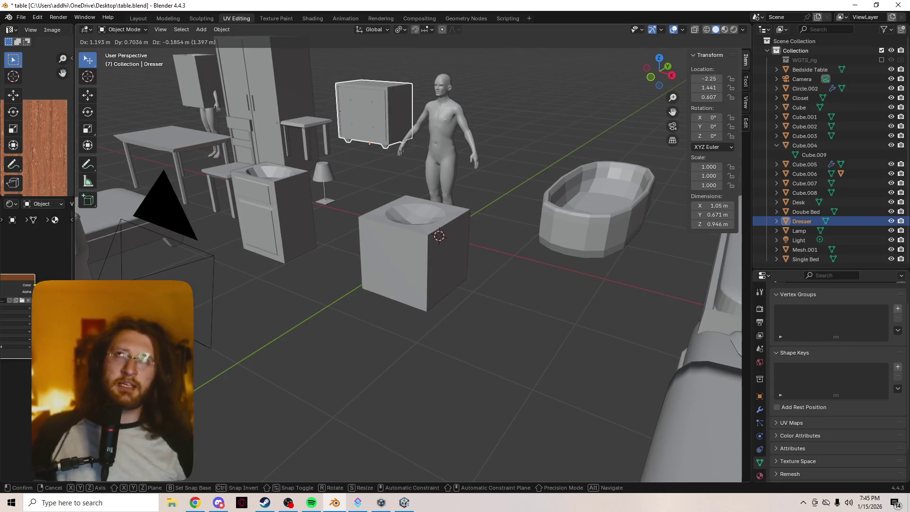
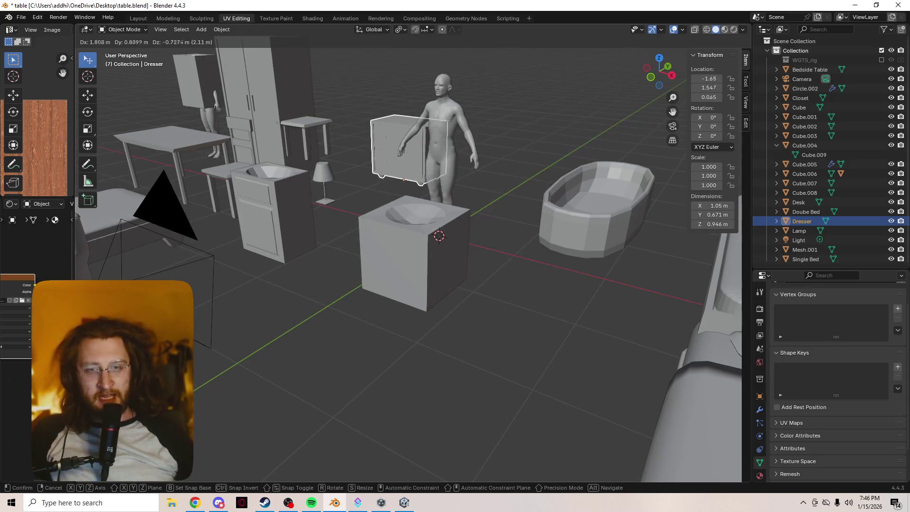
# Set the dresser down at its new position and look down on the scene more steeply
pyautogui.press('Return')
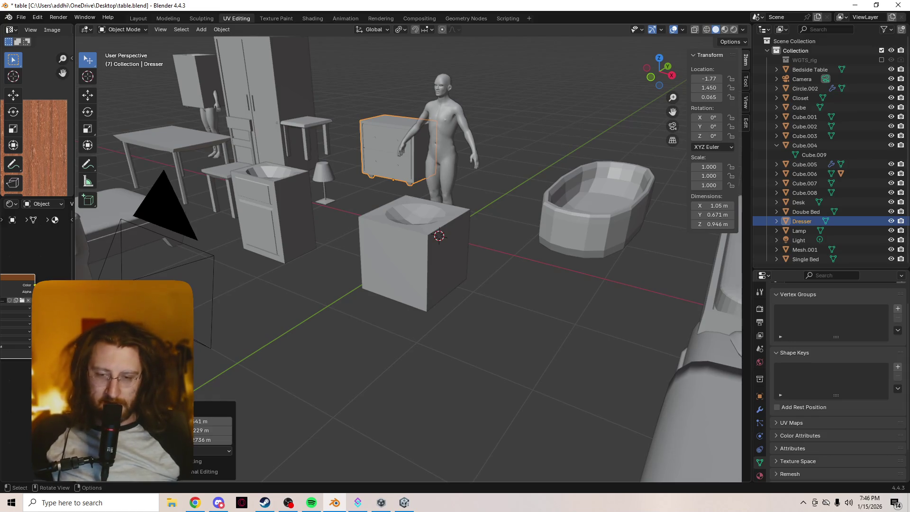
pyautogui.scroll(-5, 413, 251)
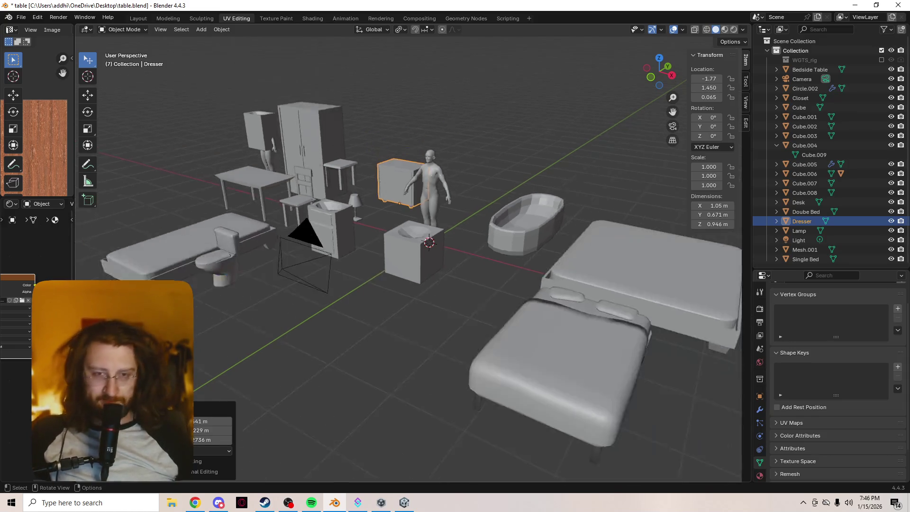
pyautogui.scroll(10, 412, 251)
pyautogui.scroll(-10, 412, 252)
pyautogui.scroll(4, 413, 252)
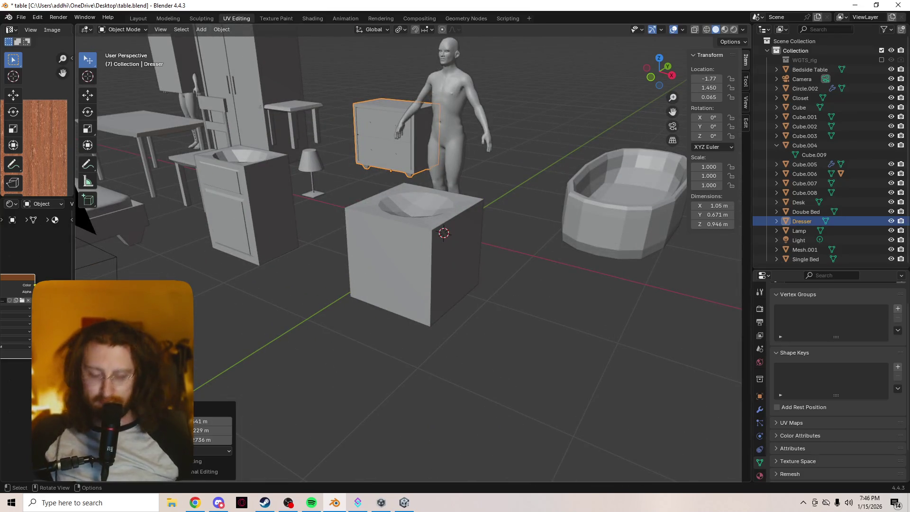
pyautogui.scroll(-3, 413, 251)
pyautogui.moveTo(412, 251)
pyautogui.mouseDown(button='middle')
pyautogui.moveTo(432, 272)
pyautogui.moveTo(358, 144)
pyautogui.mouseUp(button='middle')
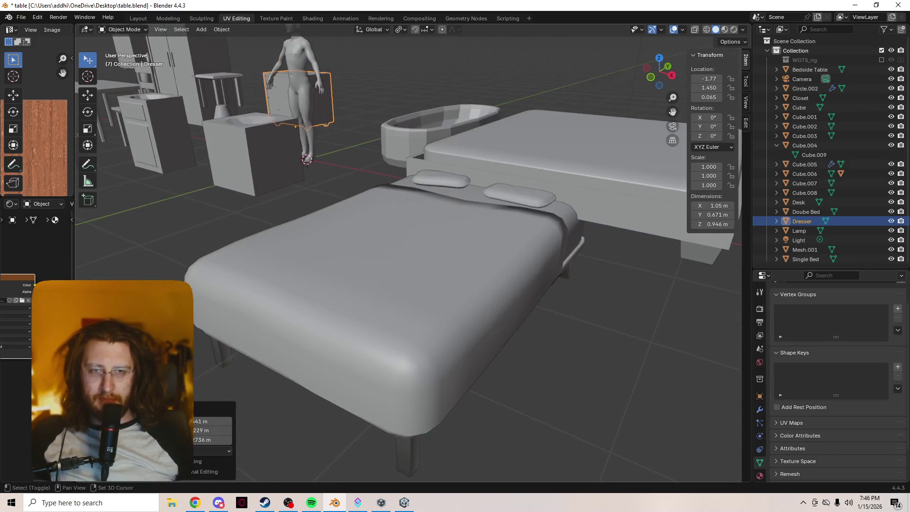
# Switch the viewport to Material Preview shading and orbit toward the beds
pyautogui.press('z')
pyautogui.click(473, 345)
pyautogui.scroll(-3, 473, 284)
pyautogui.moveTo(473, 284); pyautogui.dragTo(464, 289, button='middle')
# Move the maroon bed to a new position
pyautogui.click(331, 299)
pyautogui.press('g')
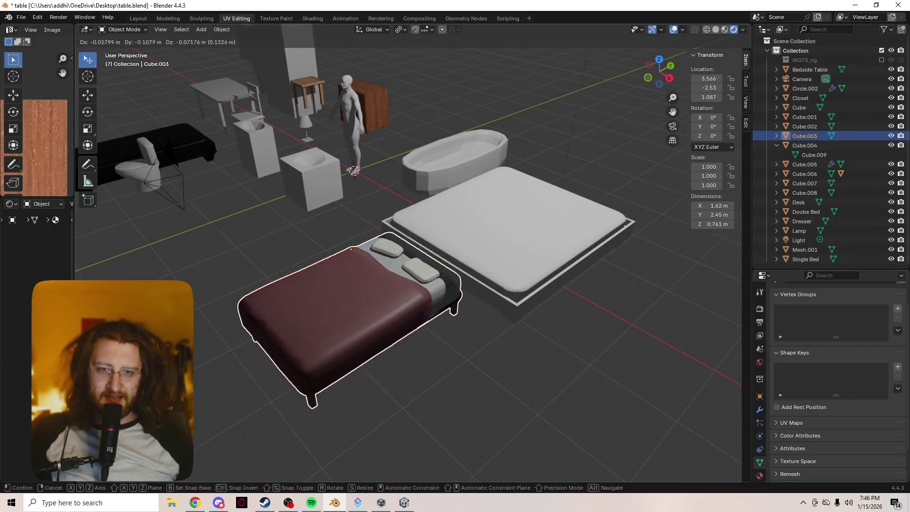
pyautogui.press('Return')
pyautogui.moveTo(379, 265)
pyautogui.keyDown('shift'); pyautogui.mouseDown(button='middle')
pyautogui.moveTo(467, 296)
pyautogui.moveTo(554, 308)
pyautogui.mouseUp(button='middle'); pyautogui.keyUp('shift')
# Select the pink single bed and orbit around it to inspect its materials
pyautogui.click(298, 199)
pyautogui.moveTo(379, 237)
pyautogui.mouseDown(button='middle')
pyautogui.moveTo(213, 246)
pyautogui.moveTo(229, 211)
pyautogui.mouseUp(button='middle')
pyautogui.scroll(4, 407, 256)
pyautogui.scroll(-3, 408, 256)
pyautogui.moveTo(408, 255)
pyautogui.mouseDown(button='middle')
pyautogui.moveTo(422, 246)
pyautogui.moveTo(421, 258)
pyautogui.moveTo(332, 285)
pyautogui.mouseUp(button='middle')
pyautogui.scroll(-2, 407, 256)
pyautogui.scroll(3, 408, 190)
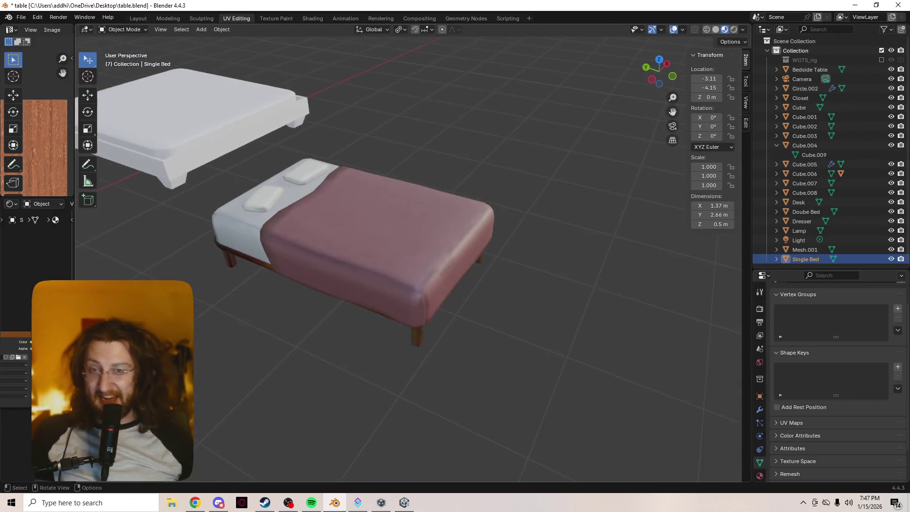
pyautogui.scroll(3, 408, 256)
pyautogui.moveTo(407, 256)
pyautogui.keyDown('shift'); pyautogui.mouseDown(button='middle')
pyautogui.moveTo(426, 266)
pyautogui.moveTo(407, 285)
pyautogui.moveTo(408, 322)
pyautogui.moveTo(408, 236)
pyautogui.moveTo(407, 332)
pyautogui.moveTo(408, 266)
pyautogui.mouseUp(button='middle'); pyautogui.keyUp('shift')
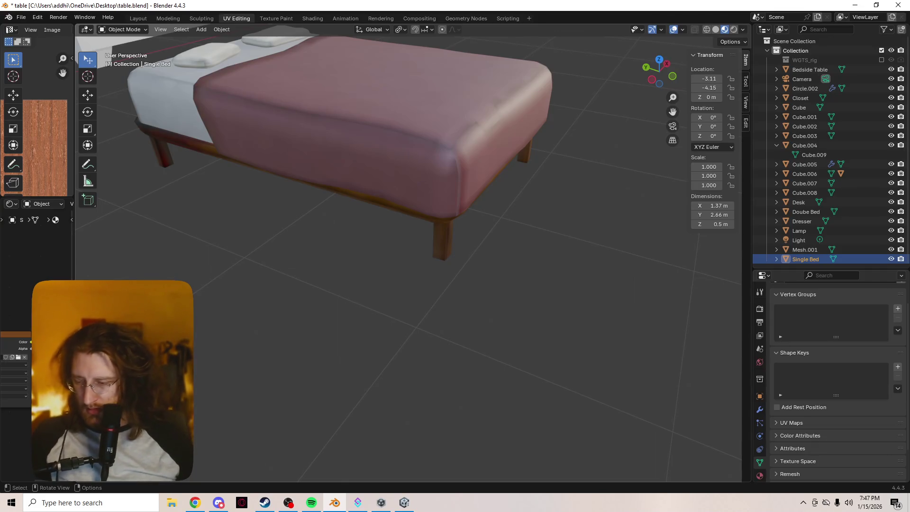
pyautogui.moveTo(407, 190); pyautogui.dragTo(545, 194, button='middle')
# Toggle wireframe, then return the viewport to Solid shading
pyautogui.hotkey('shift', 'z')
pyautogui.press('z')
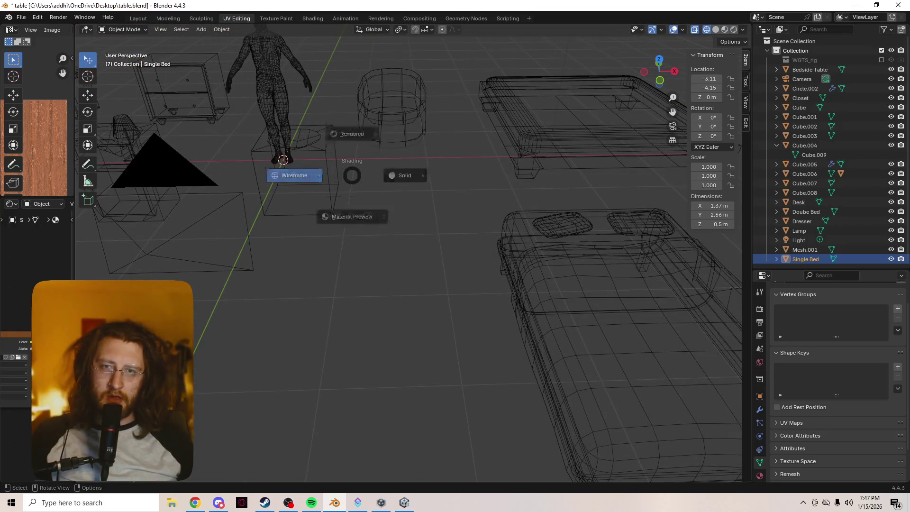
pyautogui.click(421, 175)
pyautogui.moveTo(420, 175)
pyautogui.mouseDown(button='middle')
pyautogui.moveTo(502, 182)
pyautogui.moveTo(455, 171)
pyautogui.mouseUp(button='middle')
# Zoom in on the furniture and select the sink cube (Cube.008)
pyautogui.scroll(-6, 407, 256)
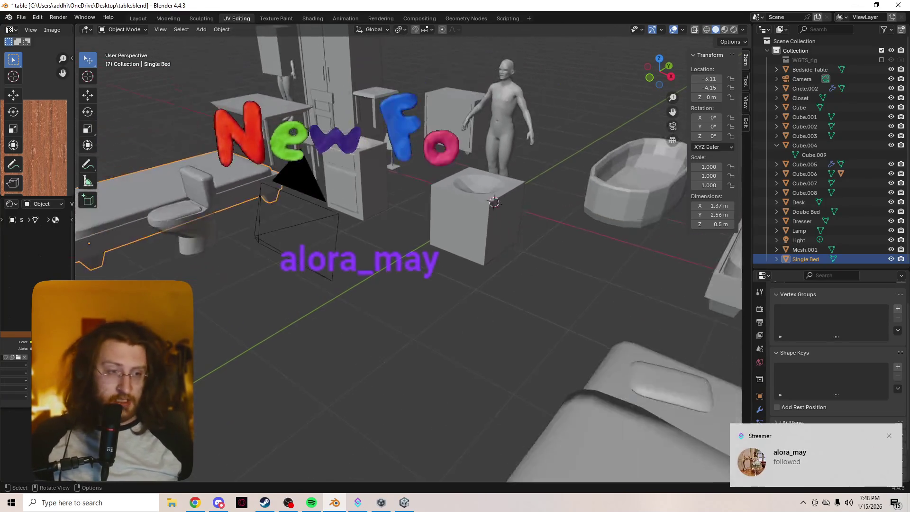
pyautogui.scroll(4, 408, 256)
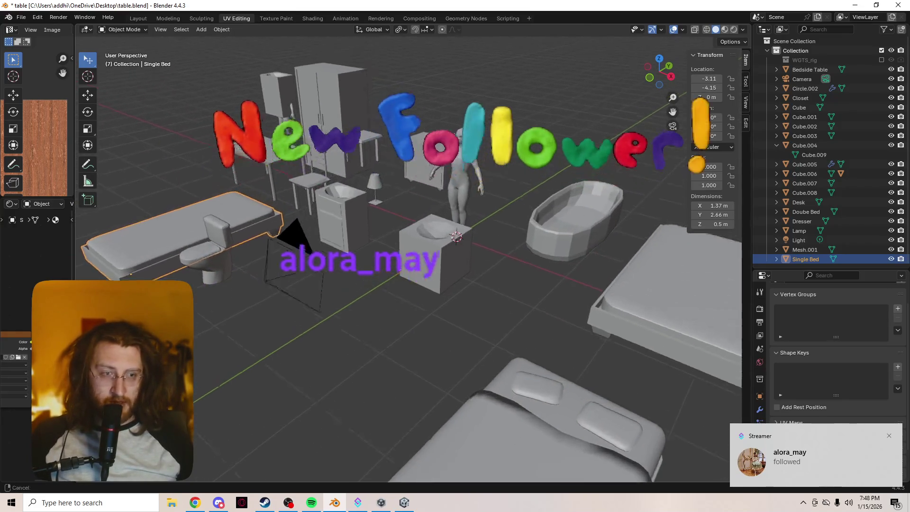
pyautogui.scroll(3, 423, 258)
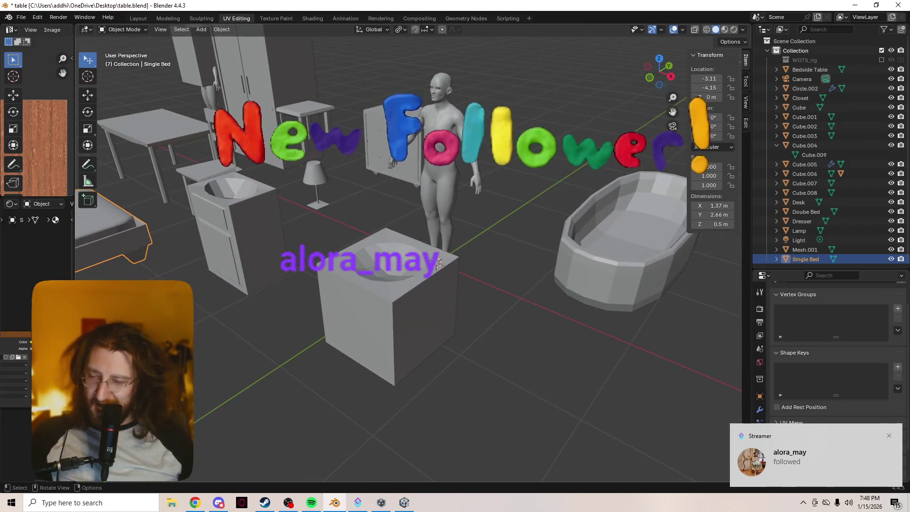
pyautogui.scroll(1, 427, 261)
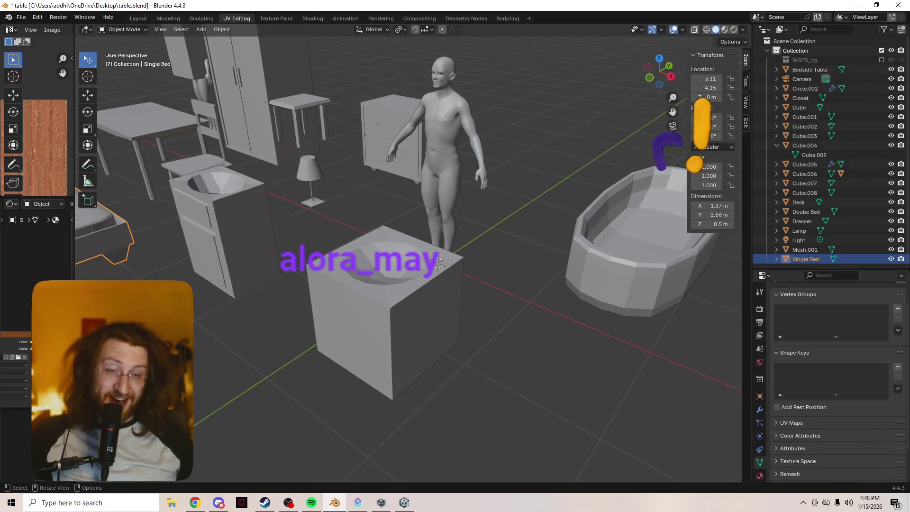
pyautogui.scroll(-6, 426, 261)
pyautogui.scroll(5, 426, 261)
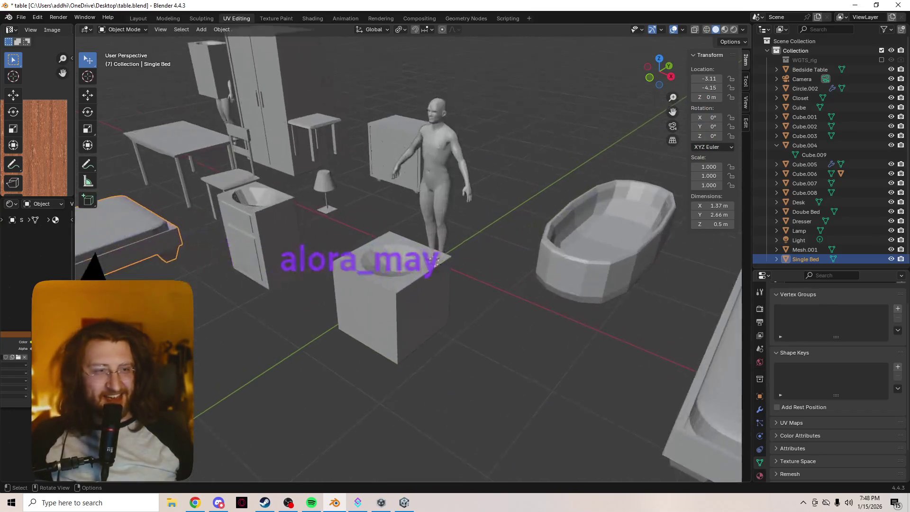
pyautogui.scroll(2, 407, 256)
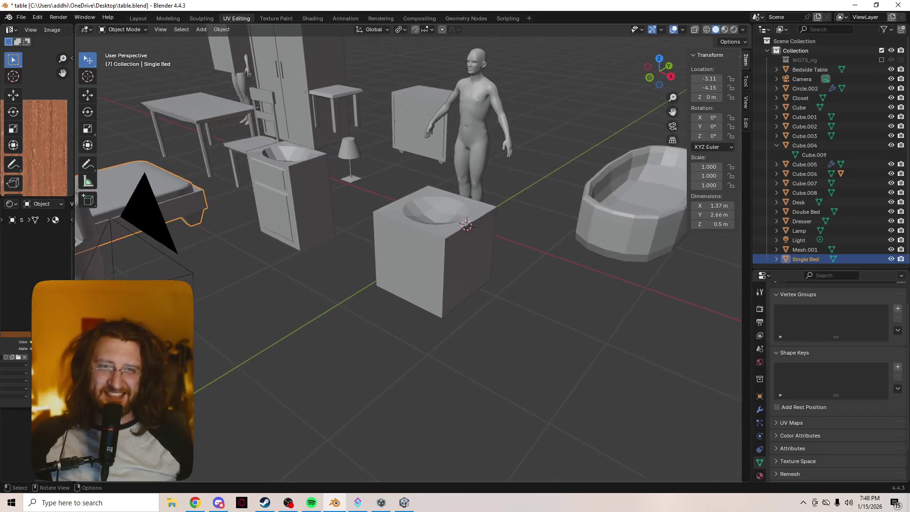
pyautogui.click(436, 256)
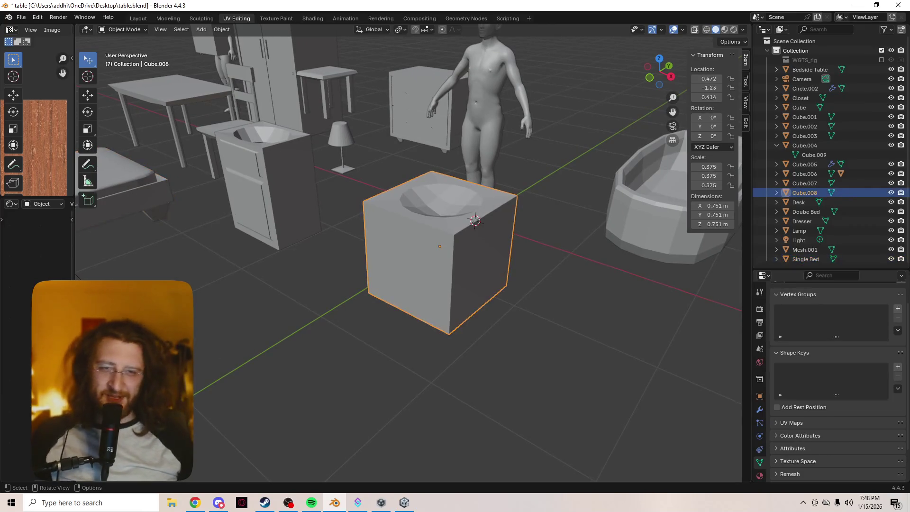
# Isolate the sink cube in Local View and add a new cube mesh
pyautogui.press('/')
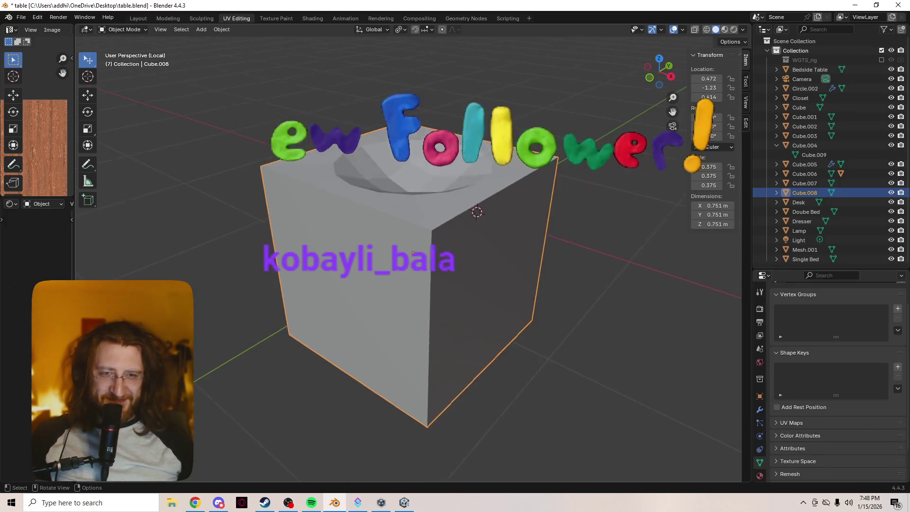
pyautogui.moveTo(476, 212)
pyautogui.mouseDown(button='middle')
pyautogui.moveTo(516, 260)
pyautogui.moveTo(478, 205)
pyautogui.mouseUp(button='middle')
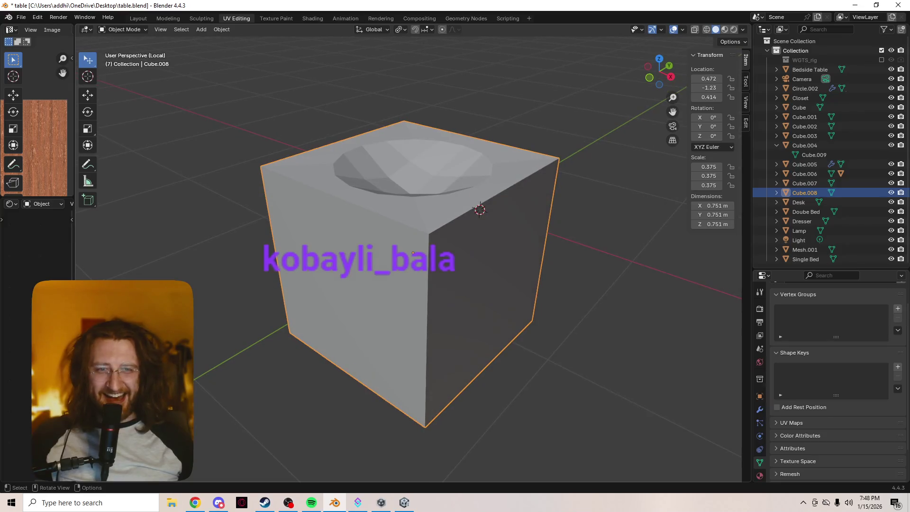
pyautogui.hotkey('shift', 'a')
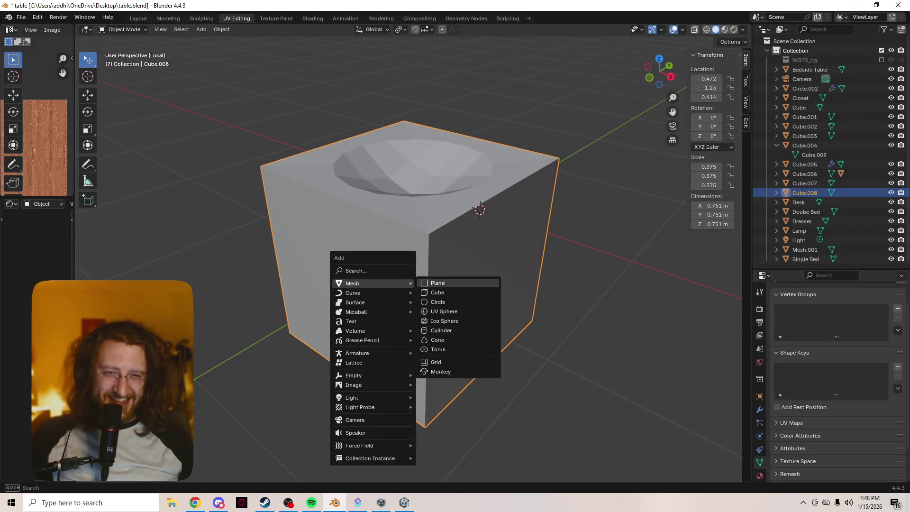
pyautogui.click(437, 293)
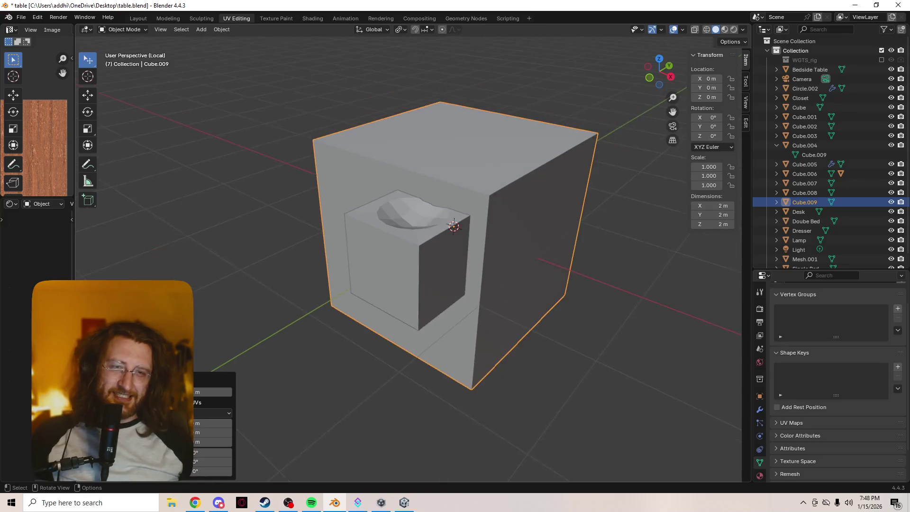
# Scale the new cube along Z twice into a thin 1.48 m-wide slab
pyautogui.press('s')
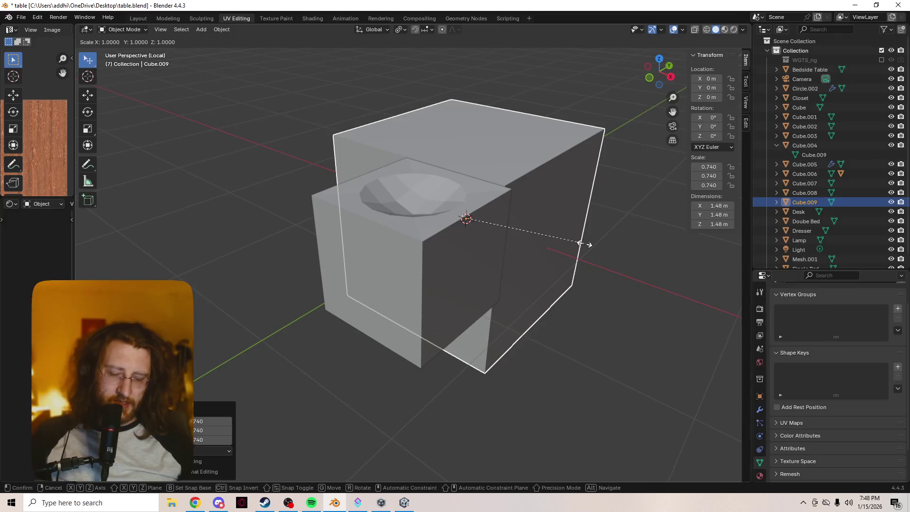
pyautogui.press('z')
pyautogui.click(489, 312)
pyautogui.press('s')
pyautogui.press('z')
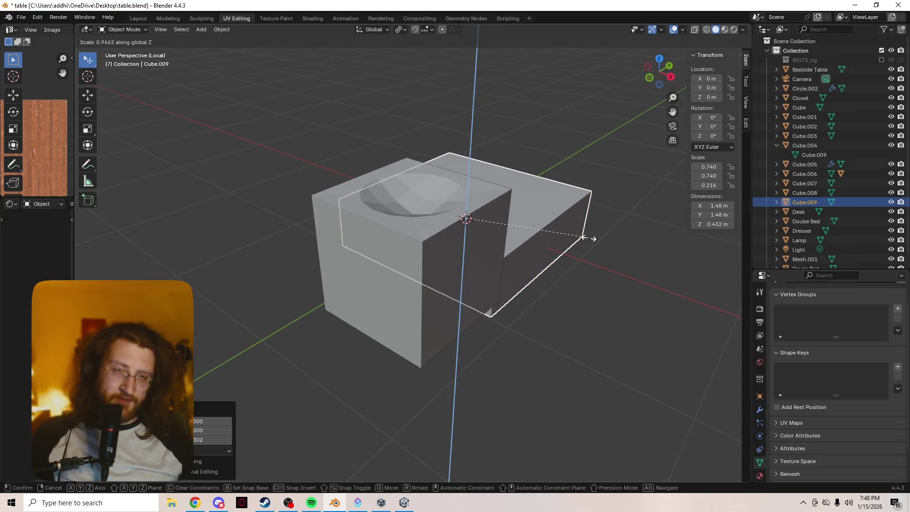
pyautogui.click(502, 248)
pyautogui.hotkey('alt', 'Tab')
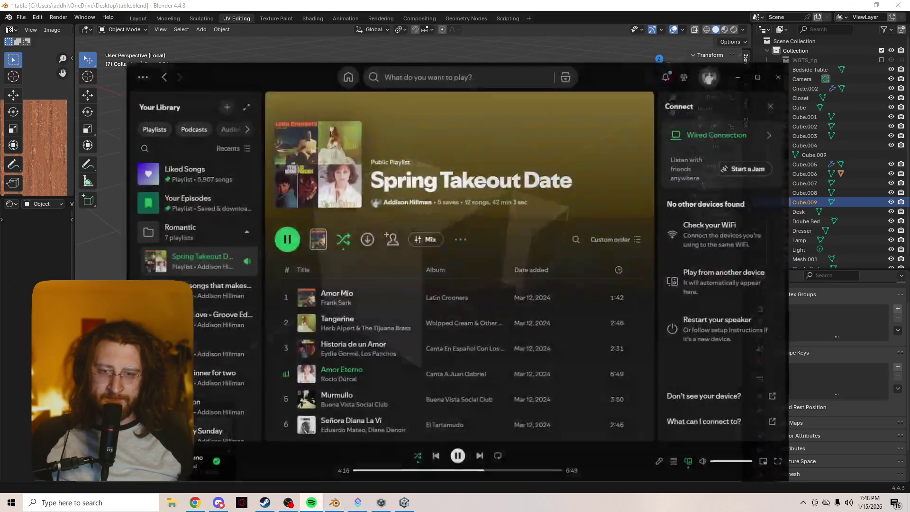
# Search Spotify for 'vanilla vg' and open the Vanilla VG (Original Game Soundtrack) album
pyautogui.hotkey('ctrl', 'k')
pyautogui.write('vanilla vg')
pyautogui.press('Return')
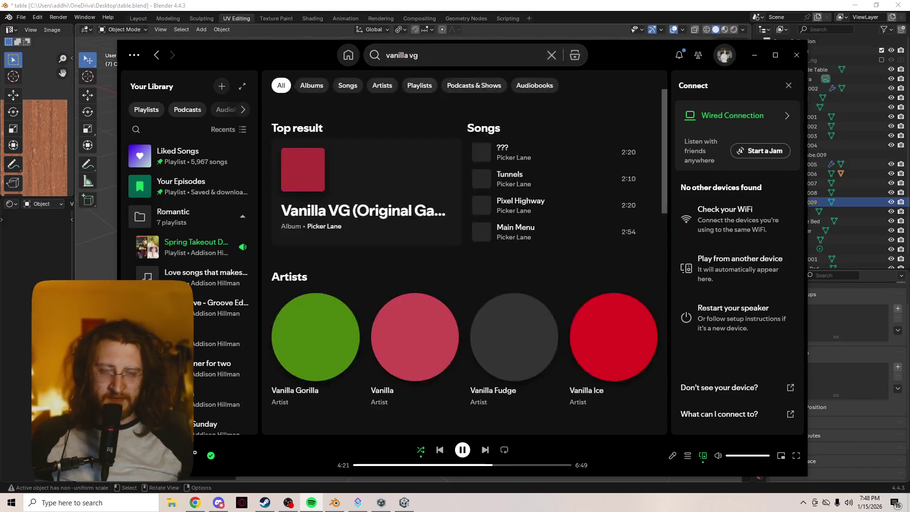
pyautogui.click(363, 211)
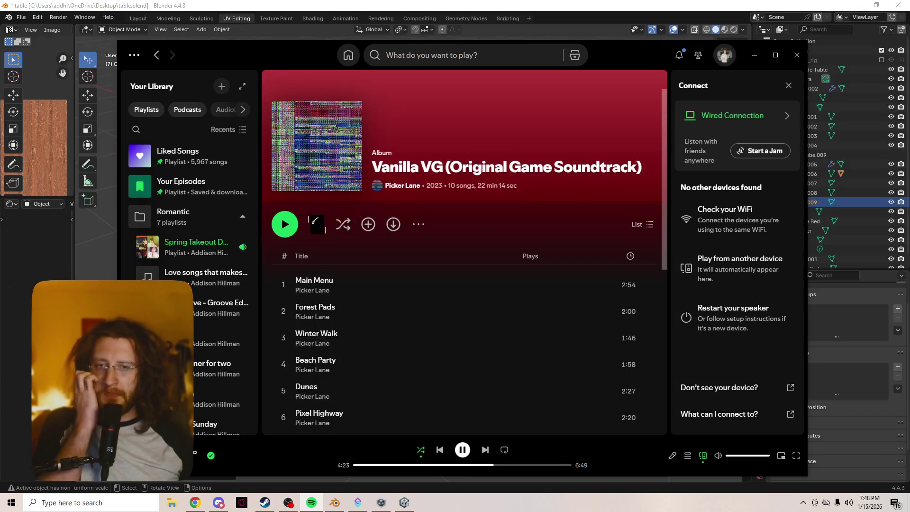
# Copy the album's share link and start a message in the OBS stream chat
pyautogui.click(418, 224)
pyautogui.moveTo(455, 349)
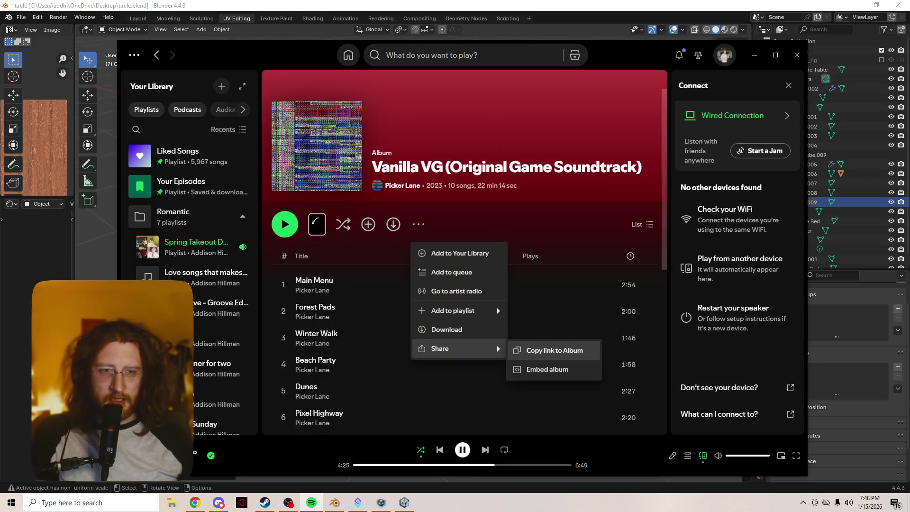
pyautogui.click(554, 351)
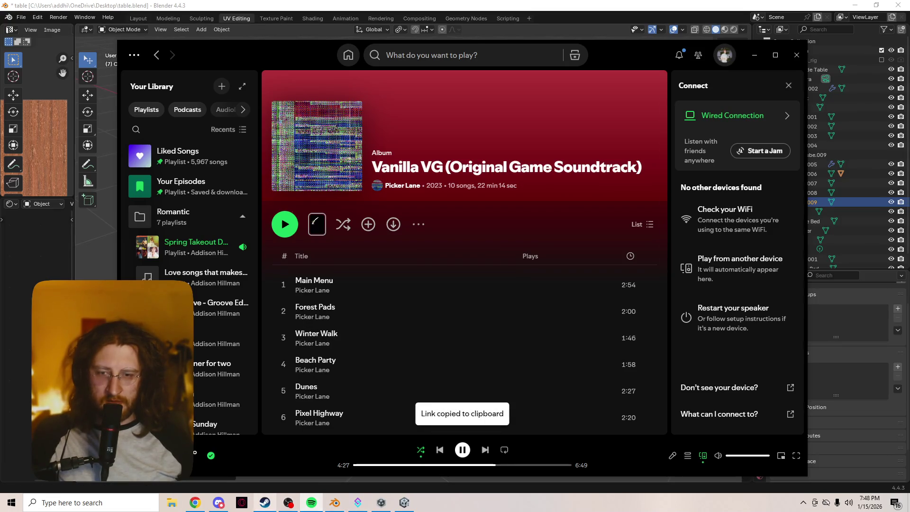
pyautogui.click(288, 502)
pyautogui.click(756, 300)
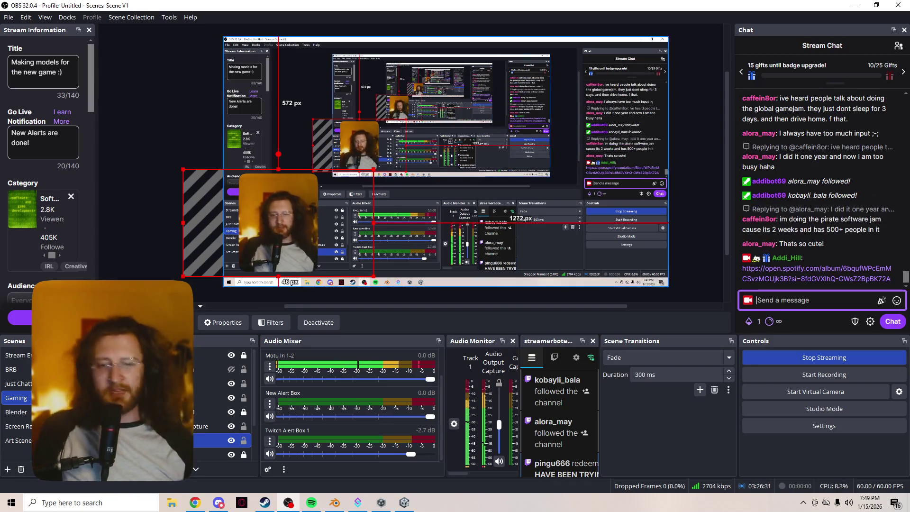
# Leave the OBS chat and switch back to Blender
pyautogui.moveTo(404, 503)
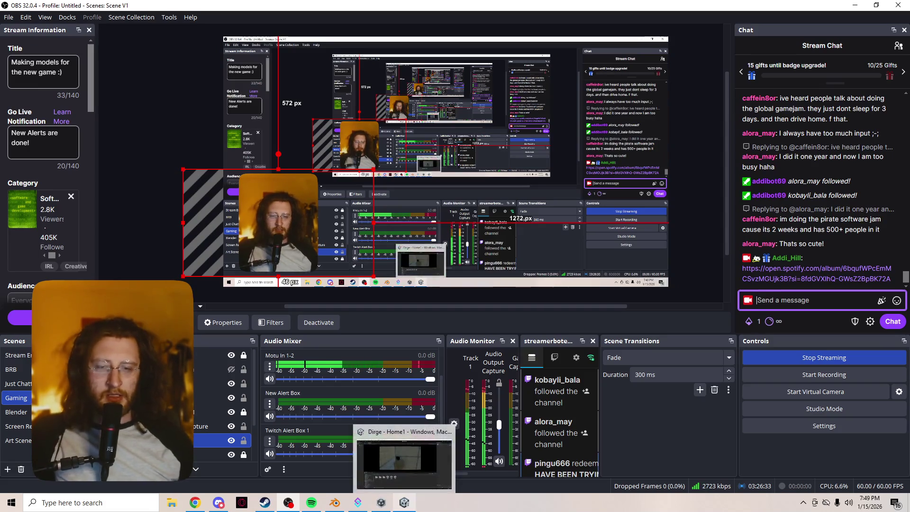
pyautogui.click(335, 503)
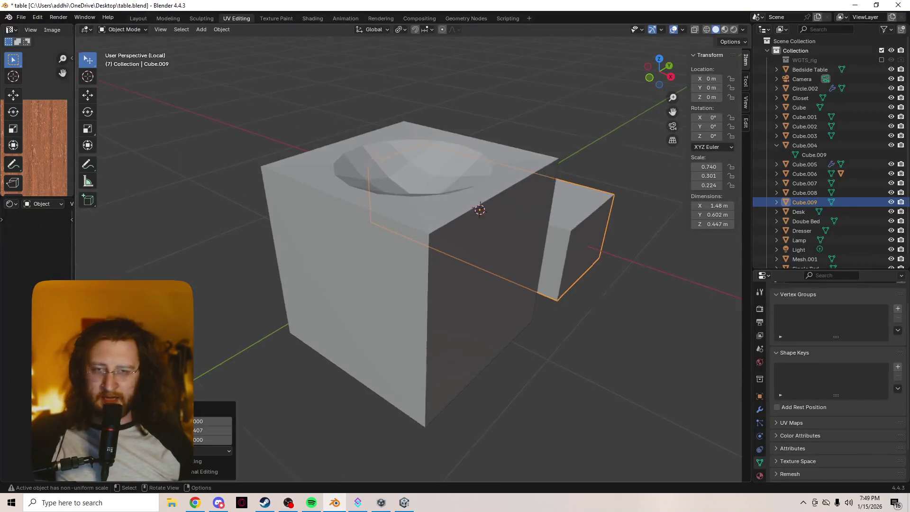
# Shrink the slab to about 0.46 scale and slide it across the ground plane
pyautogui.scroll(-1, 408, 256)
pyautogui.moveTo(522, 284); pyautogui.dragTo(607, 344, button='middle')
pyautogui.press('s')
pyautogui.click(576, 282)
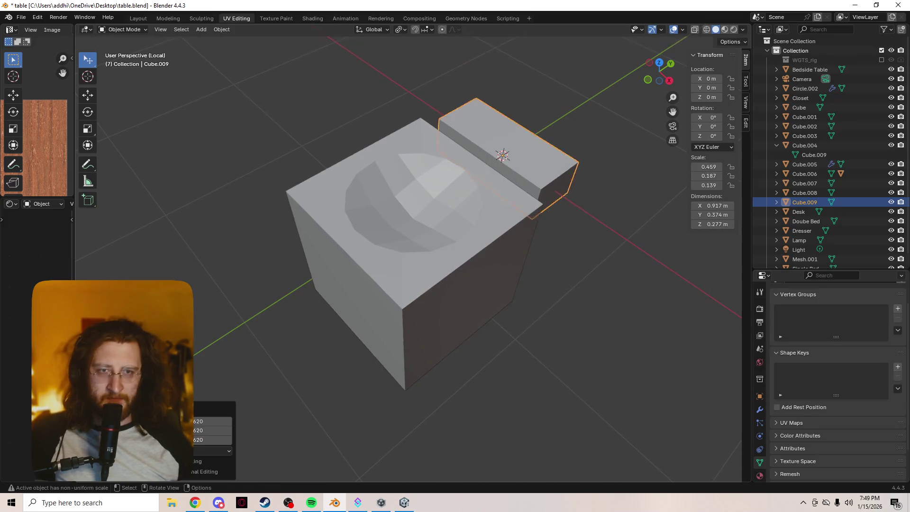
pyautogui.scroll(-2, 576, 282)
pyautogui.hotkey('shift', 'z')
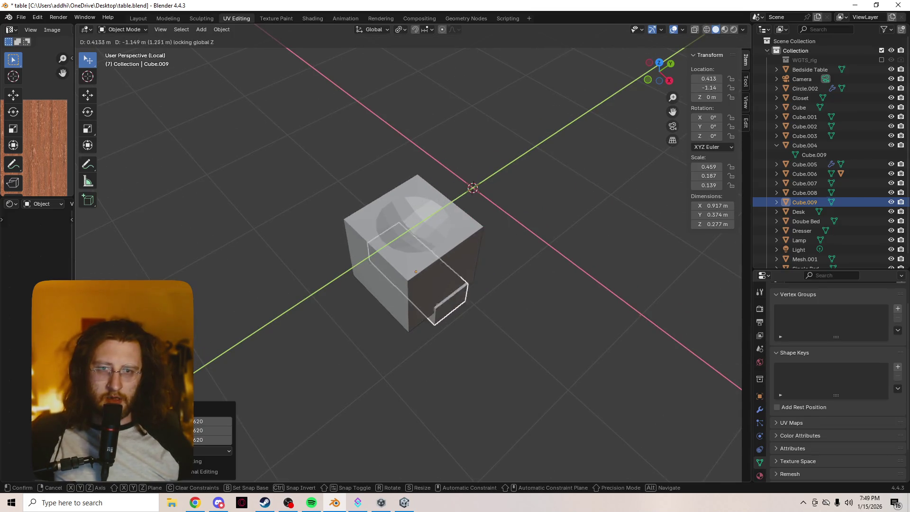
pyautogui.press('Return')
# Shrink the flat panel further and adjust its height
pyautogui.moveTo(407, 265)
pyautogui.mouseDown(button='middle')
pyautogui.moveTo(431, 190)
pyautogui.moveTo(474, 284)
pyautogui.mouseUp(button='middle')
pyautogui.press('s')
pyautogui.click(554, 345)
pyautogui.press('g')
pyautogui.press('z')
pyautogui.press('Return')
# Snap the panel to the origin (0, 0, 0) with Selection to Cursor, centring it in the cabinet
pyautogui.moveTo(389, 246); pyautogui.dragTo(381, 270, button='middle')
pyautogui.click(379, 273)
pyautogui.rightClick(379, 273)
pyautogui.press('Escape')
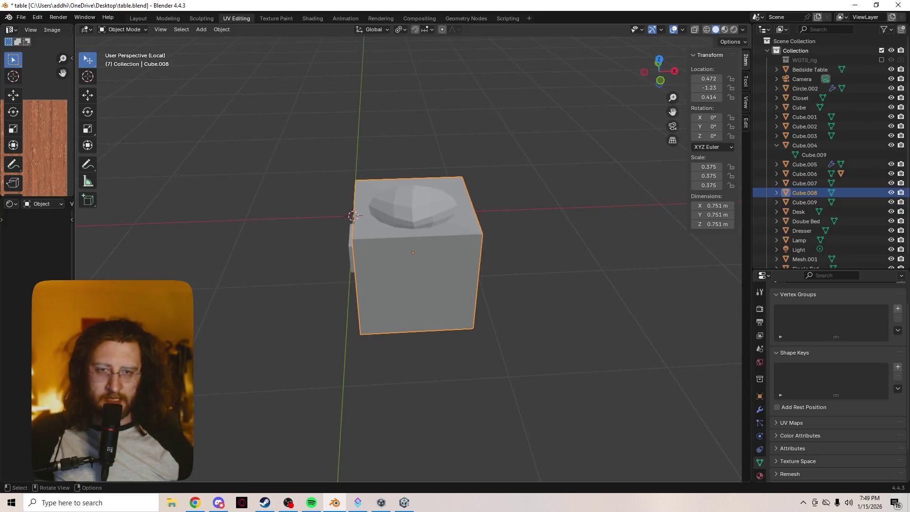
pyautogui.hotkey('shift', 's')
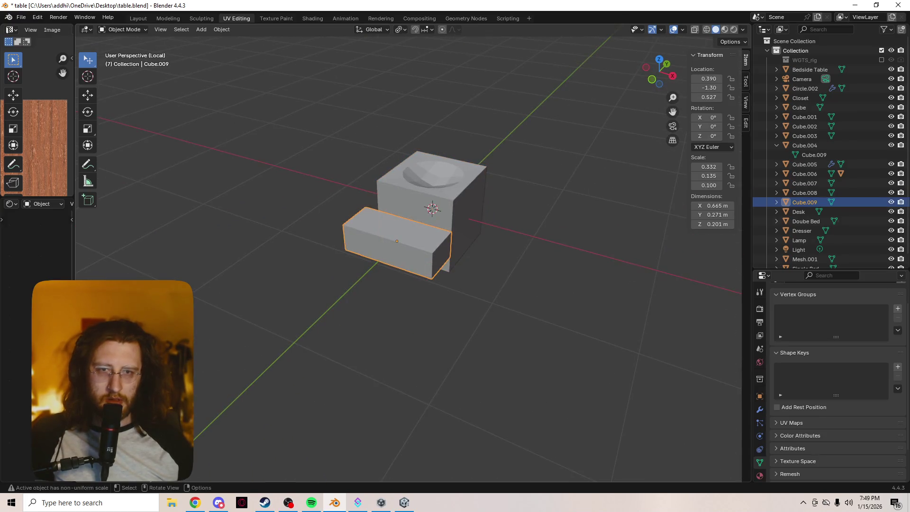
pyautogui.hotkey('shift', 's')
pyautogui.click(416, 197)
pyautogui.moveTo(416, 197); pyautogui.dragTo(398, 182, button='middle')
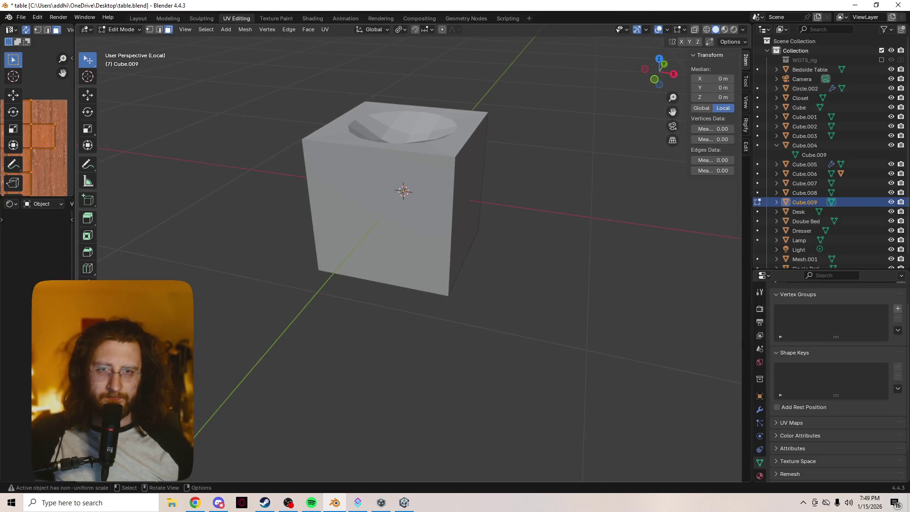
pyautogui.press('`')
# In front view, raise the panel vertically
pyautogui.click(525, 205)
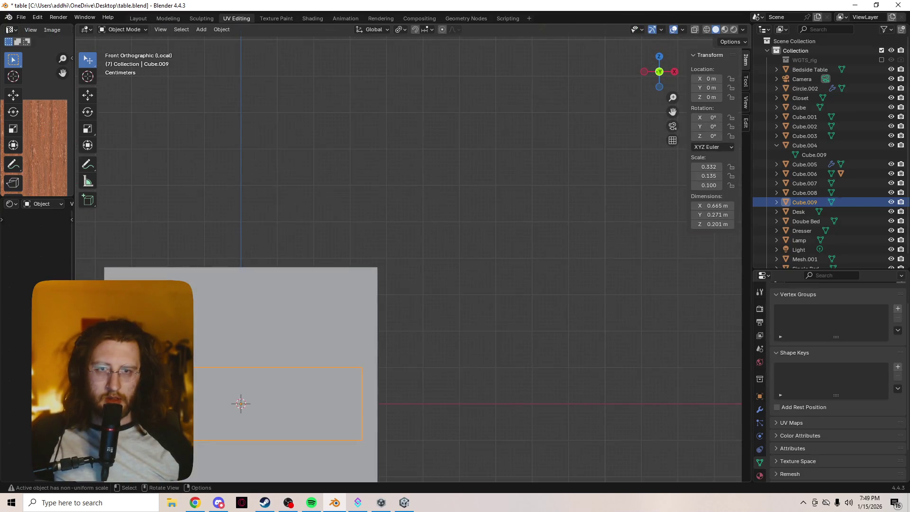
pyautogui.press('g')
pyautogui.press('z')
pyautogui.press('Return')
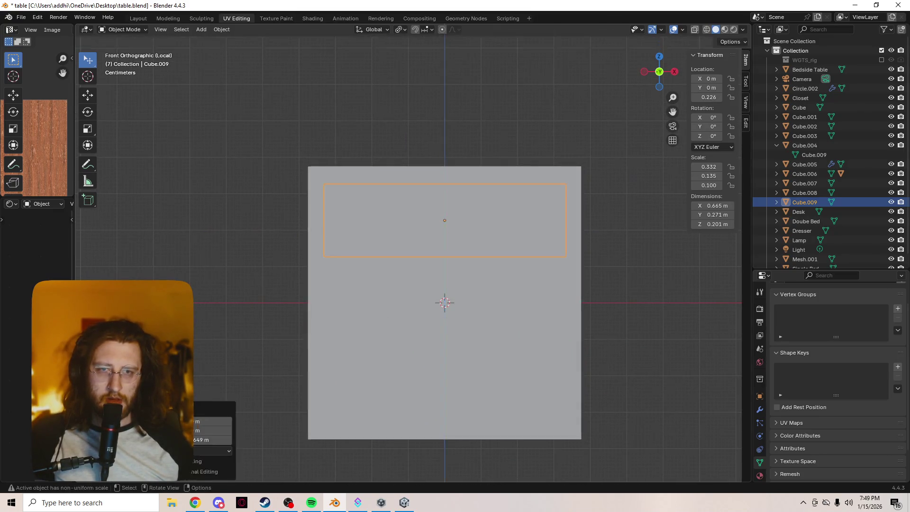
# Duplicate the panel below and stretch the copy vertically into a taller 0.506 m door front
pyautogui.hotkey('shift', 'd')
pyautogui.press('z')
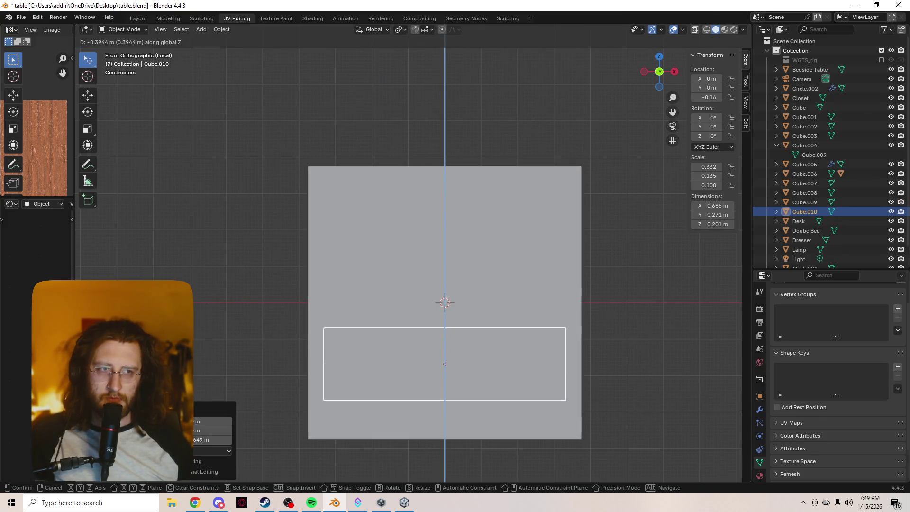
pyautogui.press('Return')
pyautogui.press('s')
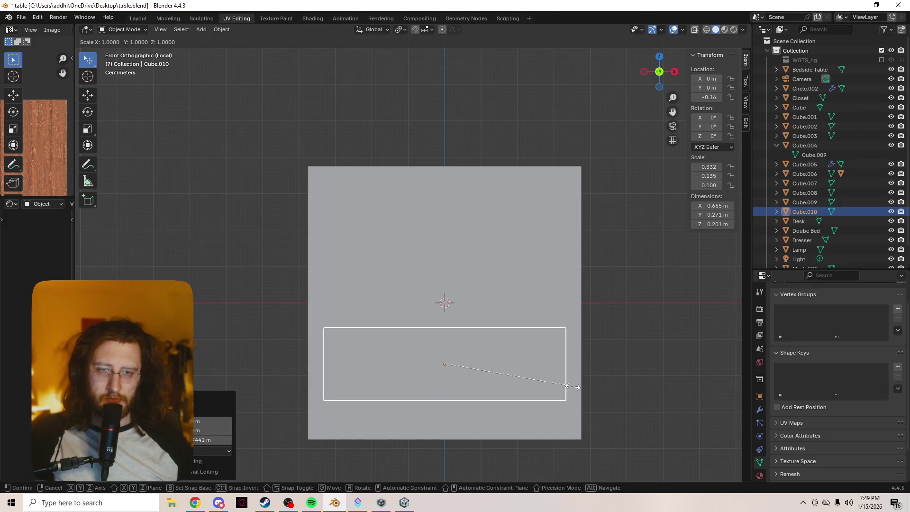
pyautogui.press('z')
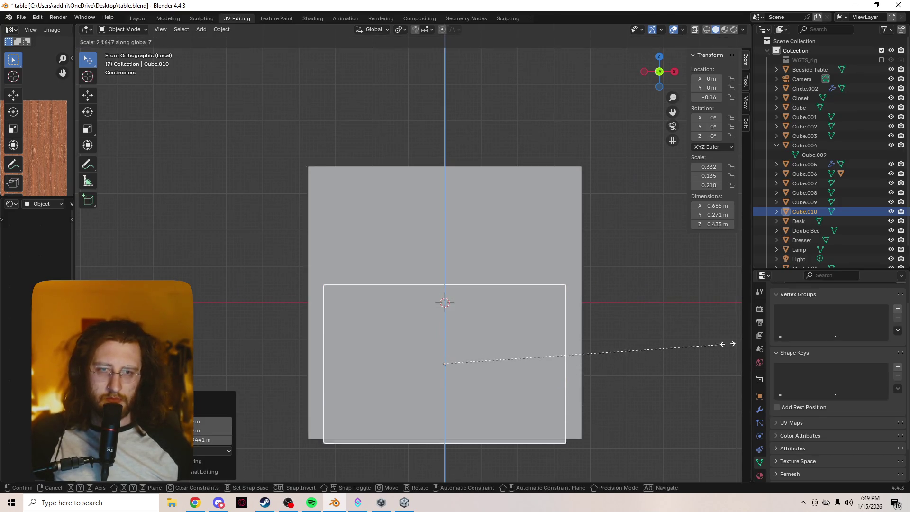
pyautogui.press('Return')
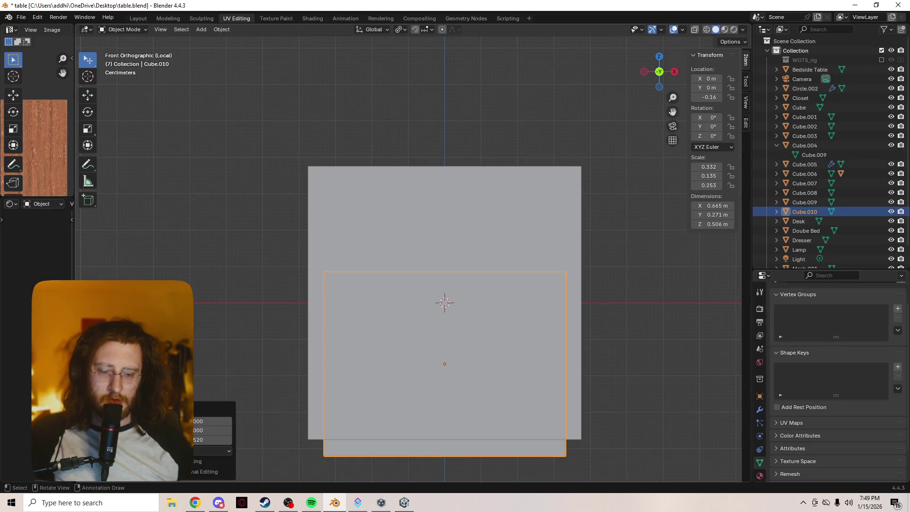
pyautogui.press('g')
pyautogui.press('z')
pyautogui.press('Return')
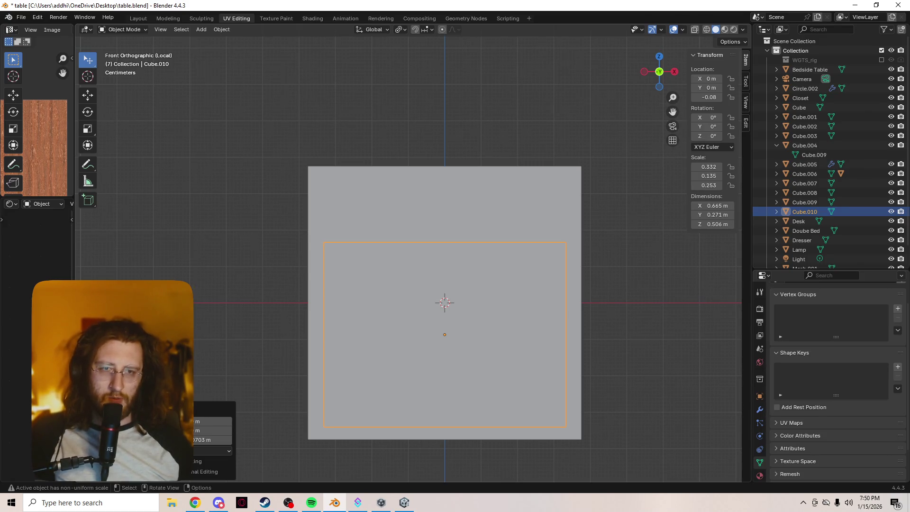
# Bring the door and drawer panels forward along Y to the cabinet front
pyautogui.moveTo(444, 303)
pyautogui.mouseDown(button='middle')
pyautogui.moveTo(426, 294)
pyautogui.moveTo(388, 332)
pyautogui.mouseUp(button='middle')
pyautogui.press('g')
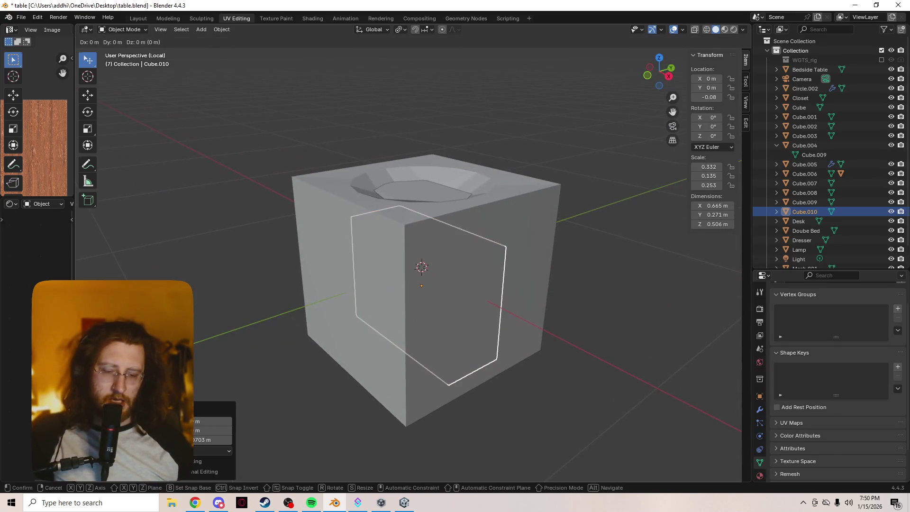
pyautogui.press('y')
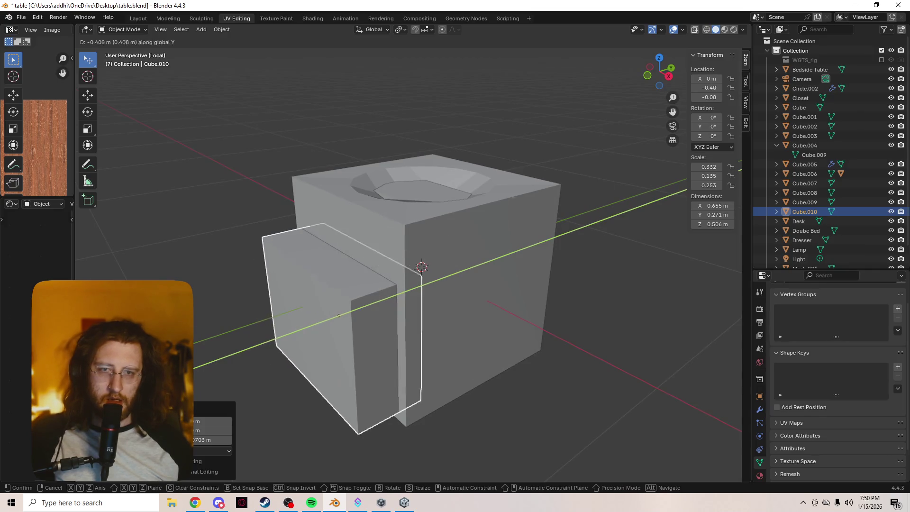
pyautogui.press('Return')
pyautogui.click(804, 202)
pyautogui.press('g')
pyautogui.press('y')
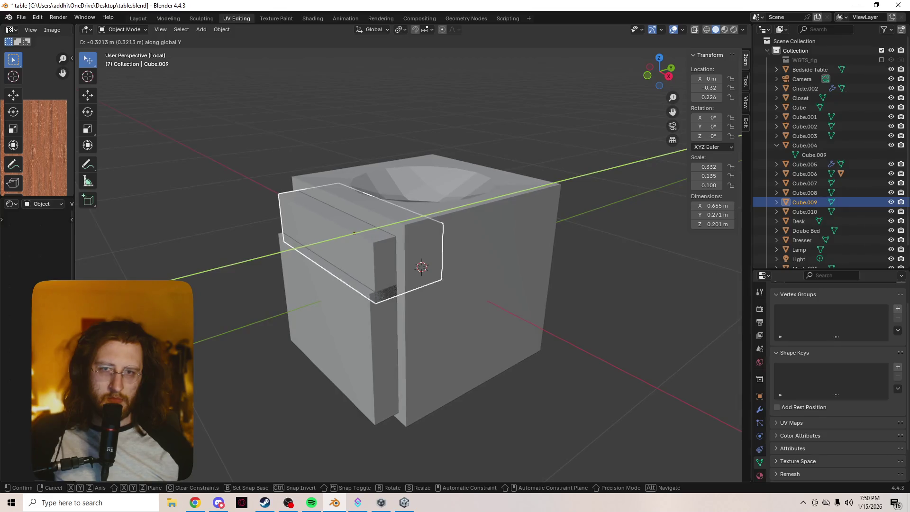
pyautogui.press('Return')
# Thin the drawer front to 0.158 m tall and raise it to the cabinet's top edge
pyautogui.moveTo(407, 266); pyautogui.dragTo(327, 298, button='middle')
pyautogui.scroll(-3, 327, 299)
pyautogui.press('s')
pyautogui.press('z')
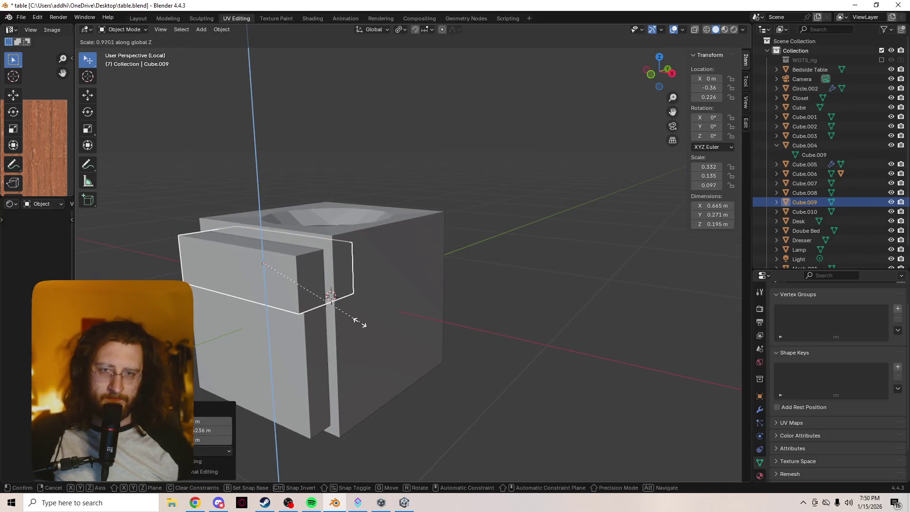
pyautogui.press('Return')
pyautogui.press('g')
pyautogui.press('z')
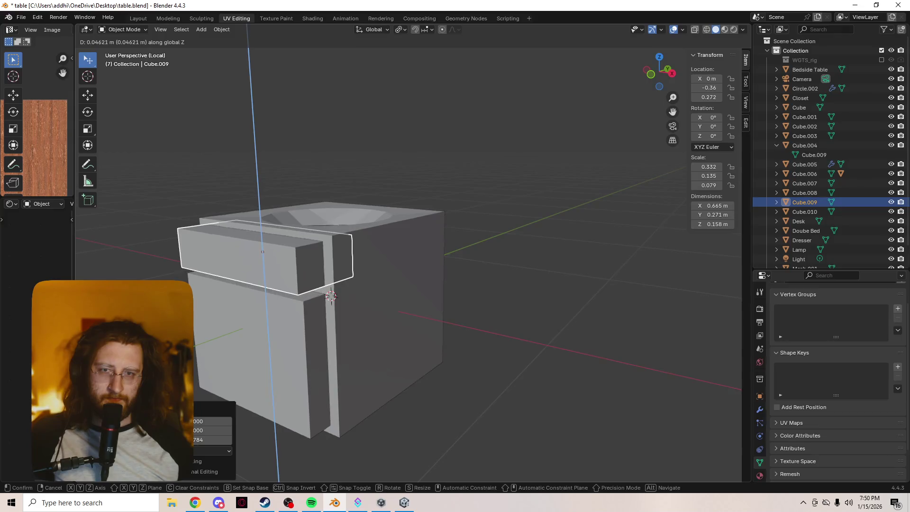
pyautogui.press('Return')
# Check both fronts and leave only the door panel Cube.010 selected in place
pyautogui.moveTo(330, 296); pyautogui.dragTo(379, 282, button='middle')
pyautogui.keyDown('ctrl'); pyautogui.click(804, 212); pyautogui.keyUp('ctrl')
pyautogui.press('g')
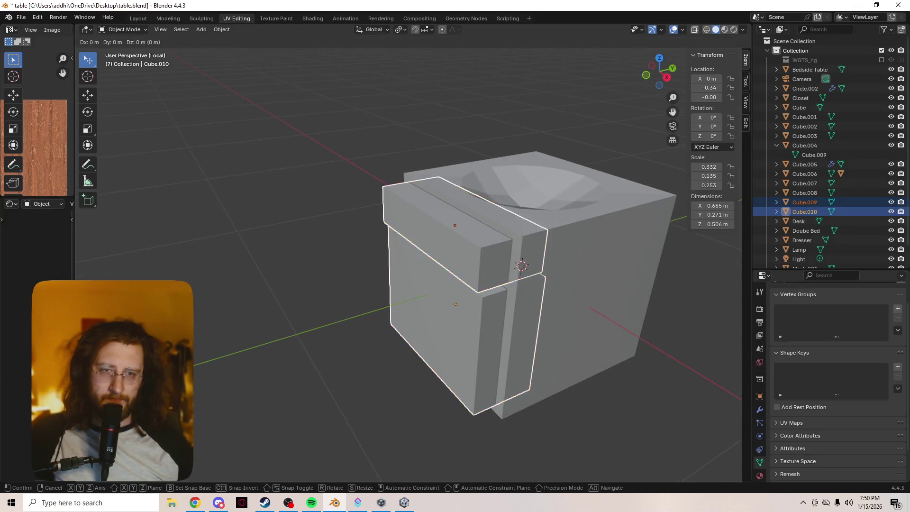
pyautogui.press('Return')
pyautogui.hotkey('alt', 'a')
pyautogui.click(804, 212)
pyautogui.press('g')
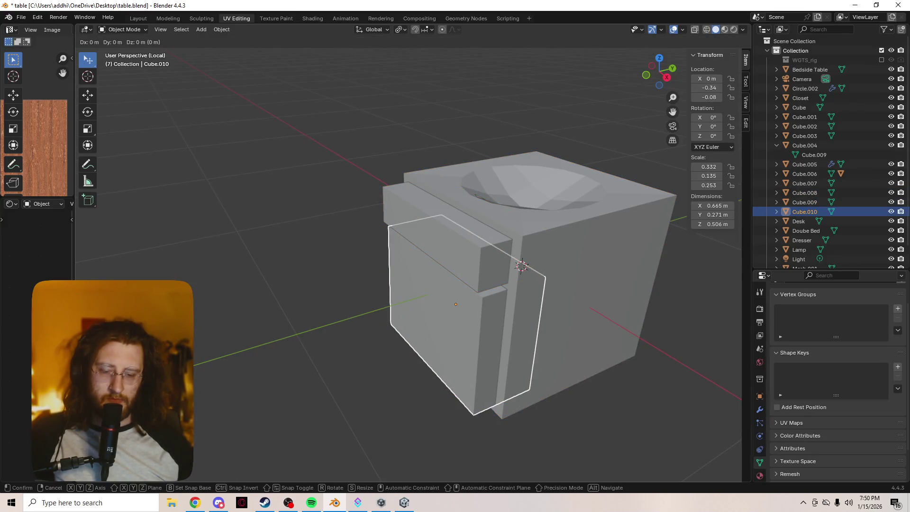
pyautogui.press('Return')
pyautogui.press('`')
# In side view, push the door and drawer fronts back about 0.094 m along Y, flush with the cabinet
pyautogui.click(372, 315)
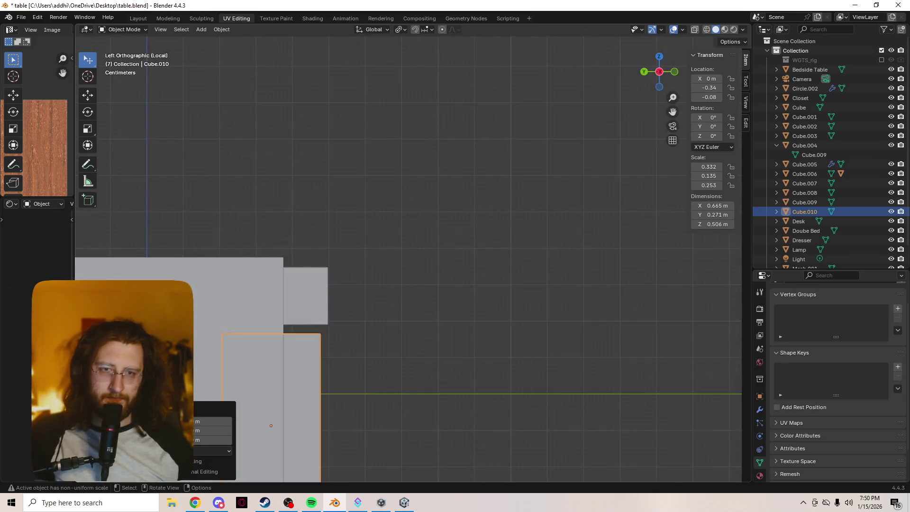
pyautogui.press('g')
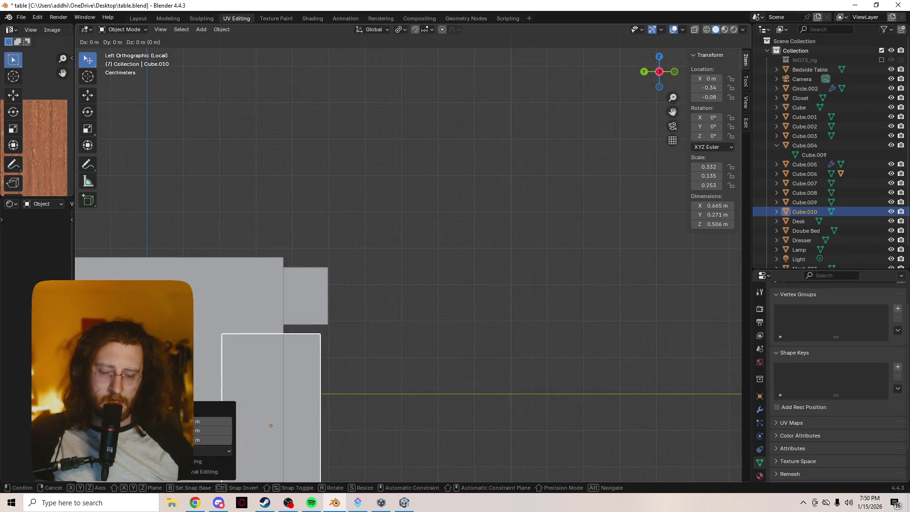
pyautogui.press('y')
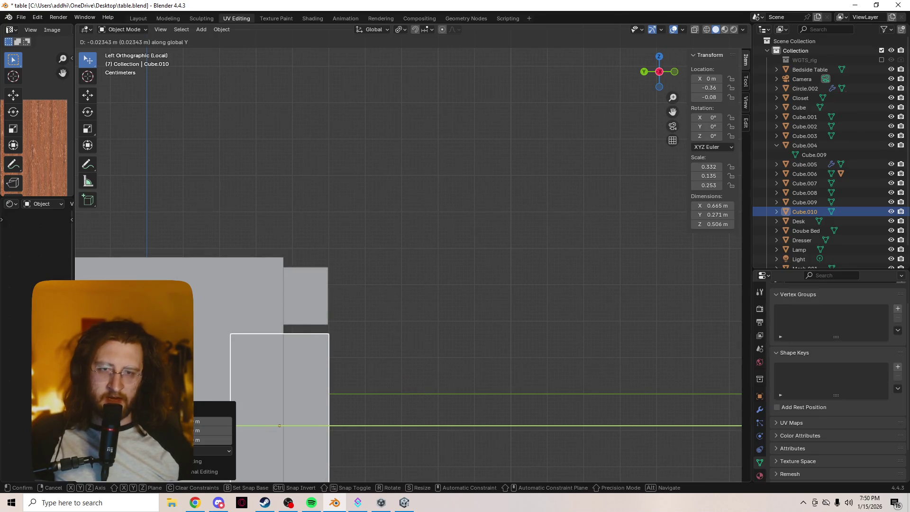
pyautogui.press('Return')
pyautogui.keyDown('shift'); pyautogui.click(278, 296); pyautogui.keyUp('shift')
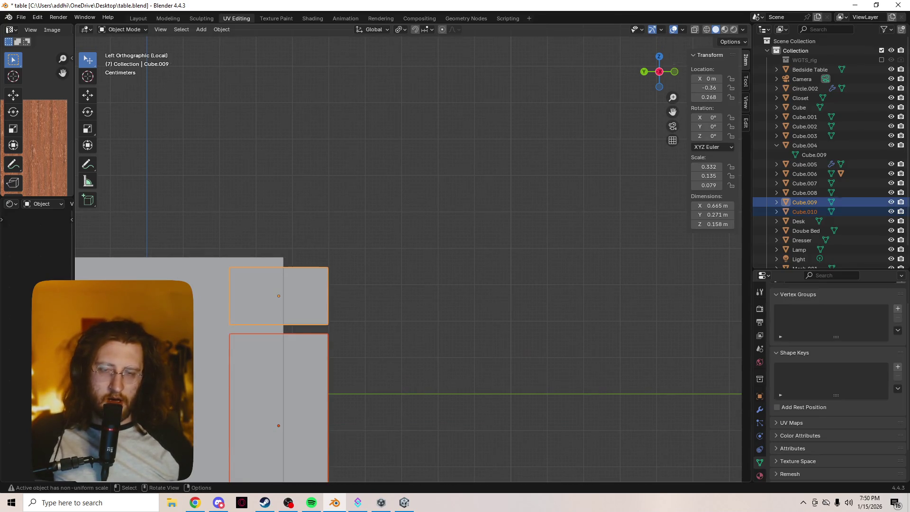
pyautogui.press('g')
pyautogui.press('z')
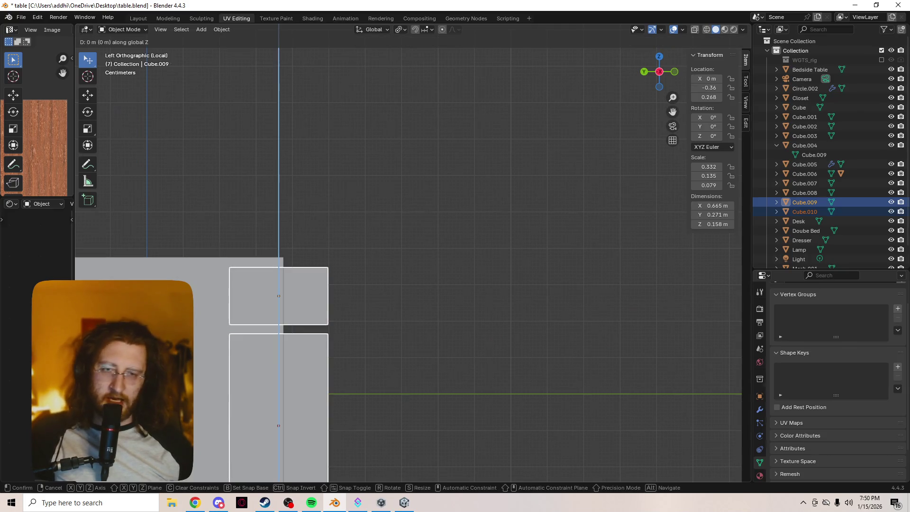
pyautogui.press('y')
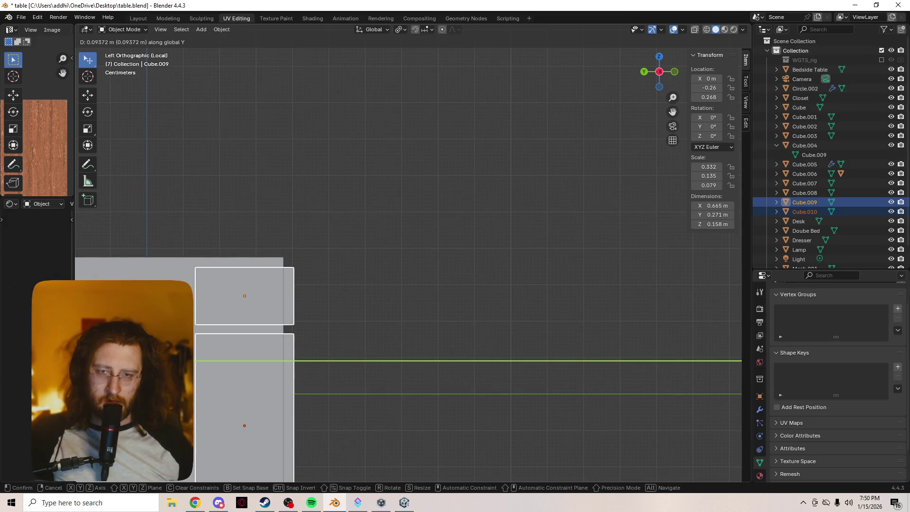
pyautogui.press('Return')
# Select Cube.009, Cube.010 and the cabinet body Cube.008 as active in the outliner
pyautogui.moveTo(407, 237)
pyautogui.mouseDown(button='middle')
pyautogui.moveTo(388, 213)
pyautogui.moveTo(417, 236)
pyautogui.moveTo(436, 234)
pyautogui.mouseUp(button='middle')
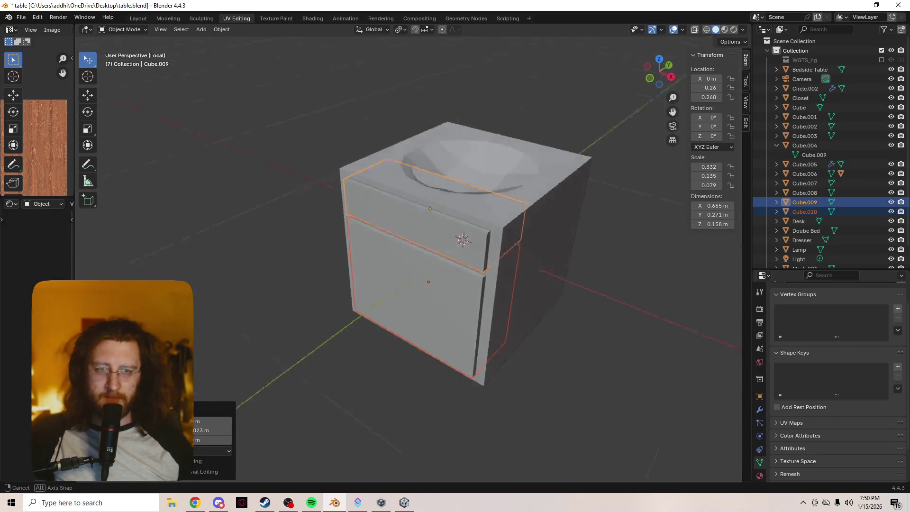
pyautogui.scroll(3, 435, 234)
pyautogui.scroll(2, 407, 255)
pyautogui.click(804, 202)
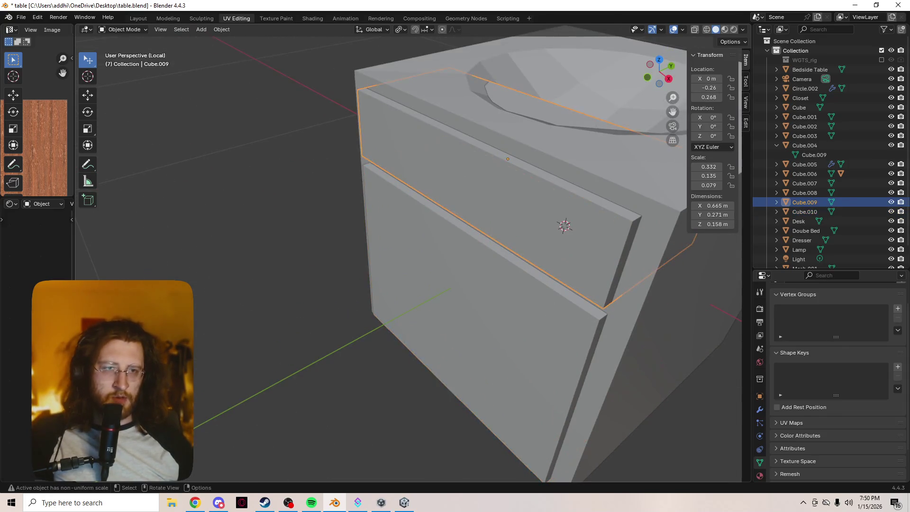
pyautogui.keyDown('ctrl'); pyautogui.click(804, 211); pyautogui.keyUp('ctrl')
pyautogui.keyDown('ctrl'); pyautogui.click(804, 193); pyautogui.keyUp('ctrl')
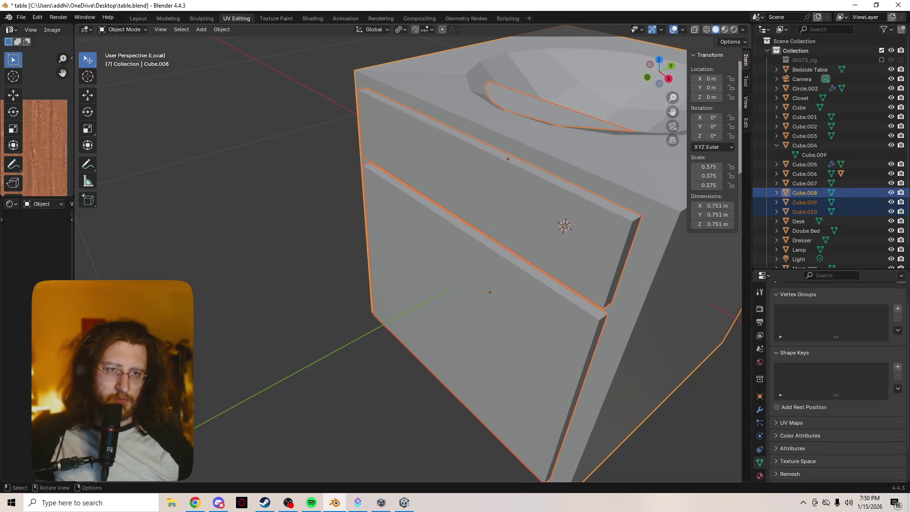
# Join Cube.009 and Cube.010 into Cube.008 with Ctrl+J and inspect the merged cabinet
pyautogui.hotkey('ctrl', 'j')
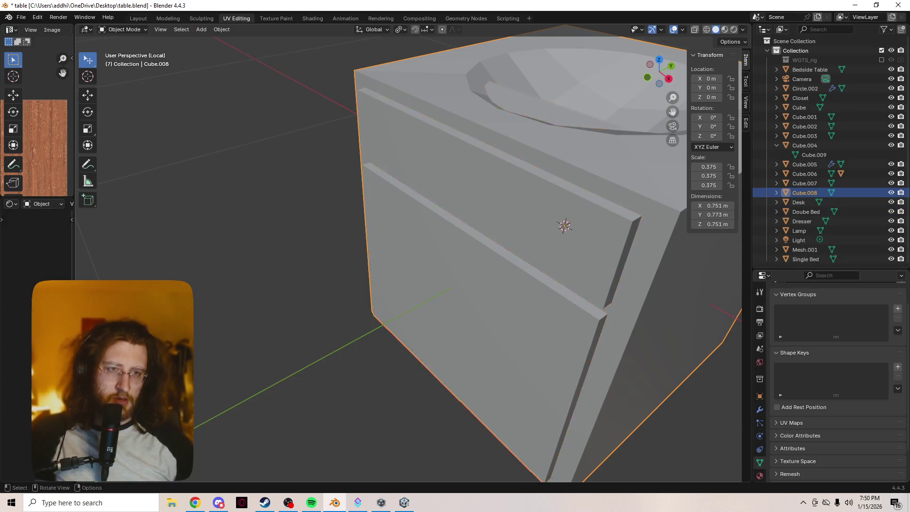
pyautogui.moveTo(455, 256); pyautogui.dragTo(521, 227, button='middle')
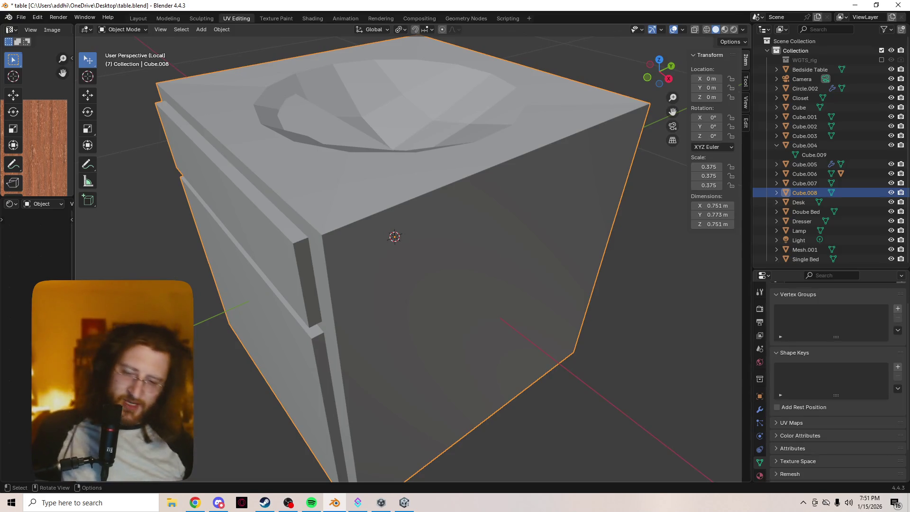
pyautogui.hotkey('alt', 'Tab')
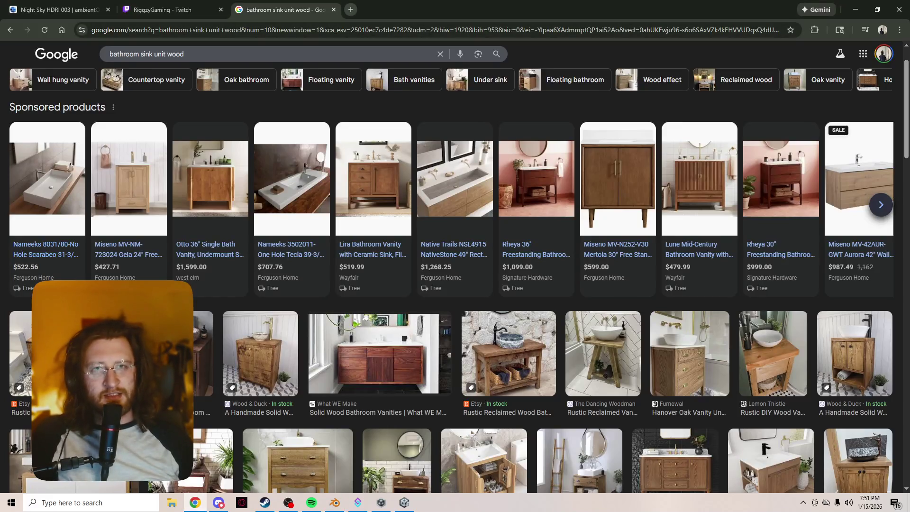
# Search the web for 'piano composer course' and scroll through the results
pyautogui.hotkey('ctrl', 'l')
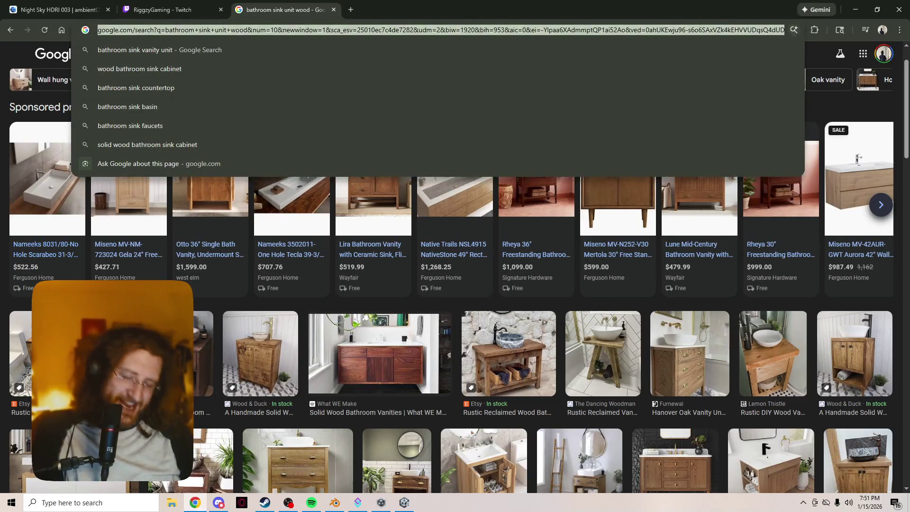
pyautogui.write('pian')
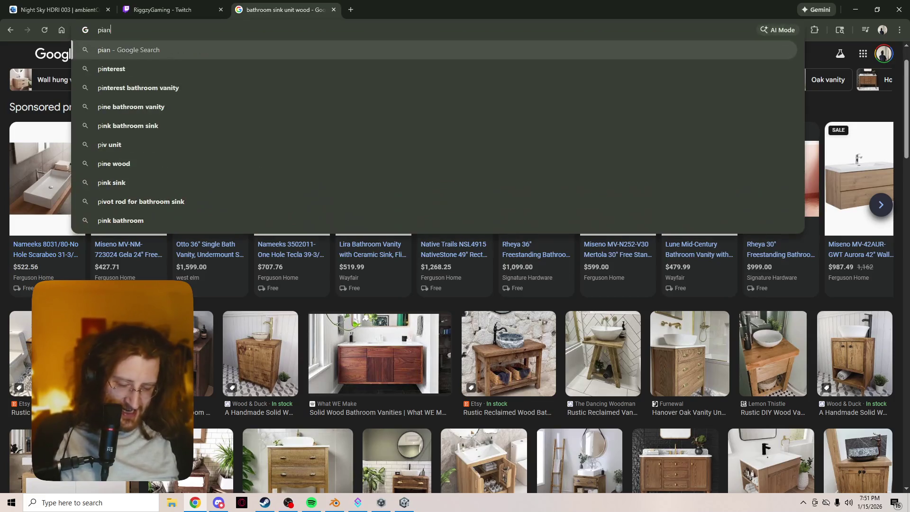
pyautogui.write('o composer course')
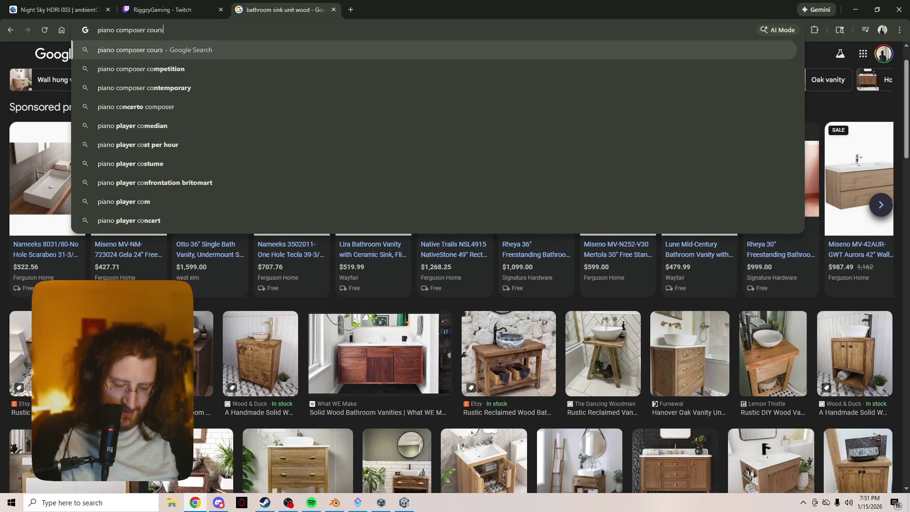
pyautogui.press('Return')
pyautogui.scroll(-10, 285, 351)
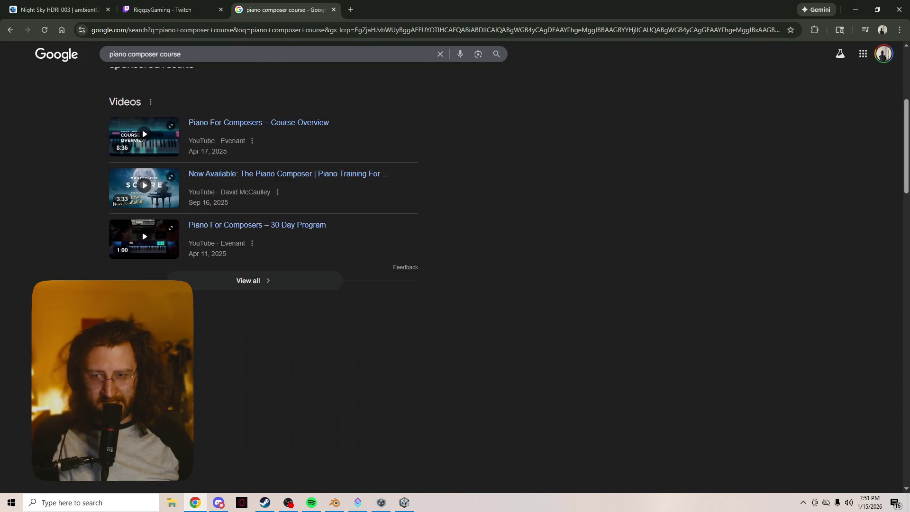
pyautogui.scroll(-6, 285, 351)
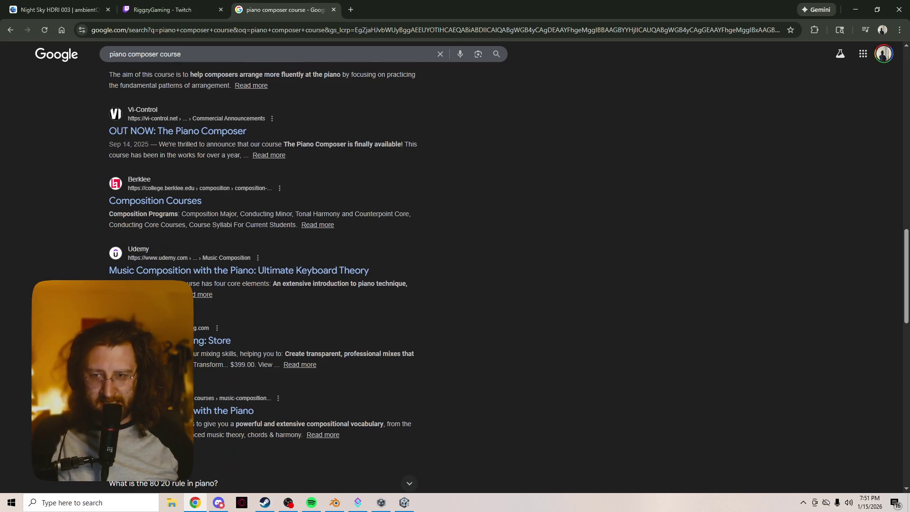
pyautogui.scroll(-8, 263, 274)
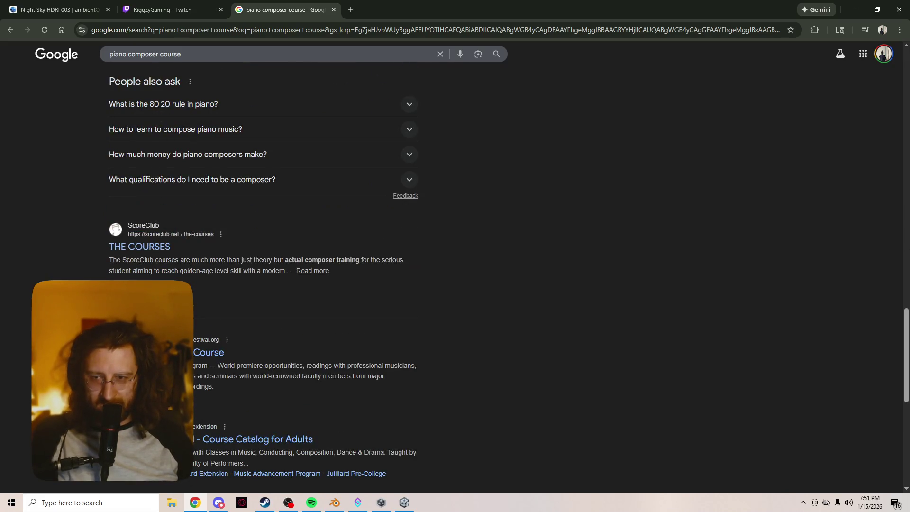
pyautogui.scroll(-4, 263, 274)
# Search 'master the score', open the Pillars of Composition course on masterthescore.com, then minimize Chrome
pyautogui.click(180, 54)
pyautogui.hotkey('ctrl', 'a')
pyautogui.write('master the score')
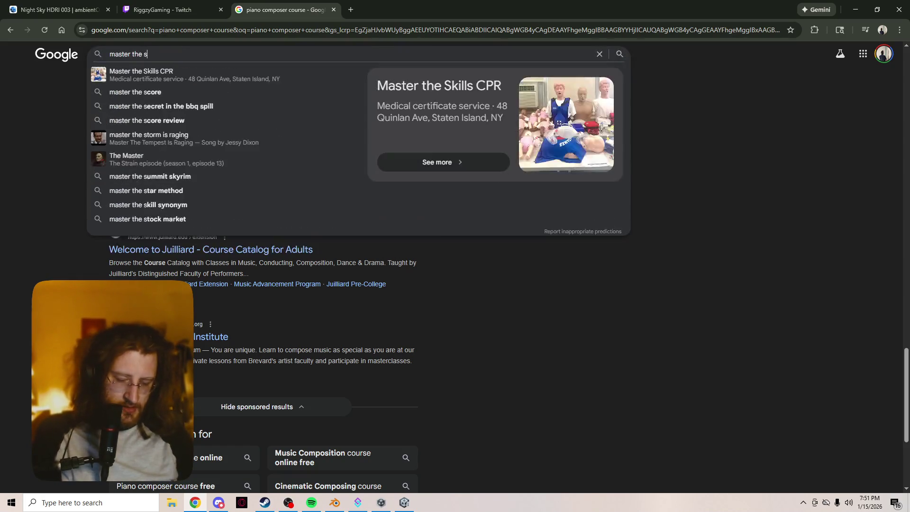
pyautogui.press('Return')
pyautogui.click(241, 147)
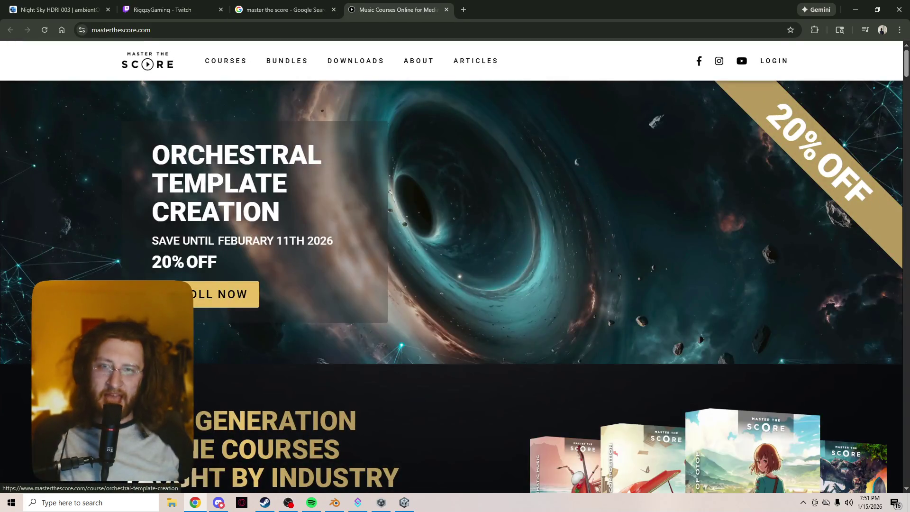
pyautogui.click(175, 294)
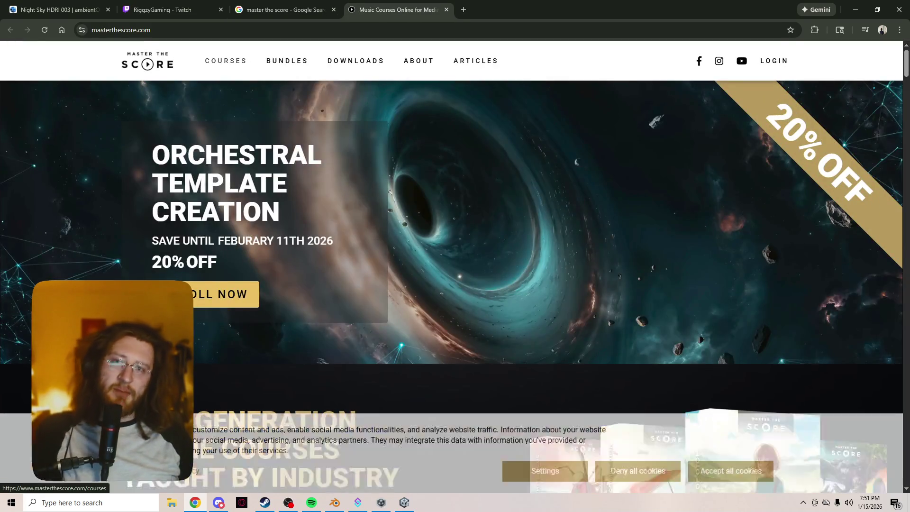
pyautogui.scroll(-8, 455, 284)
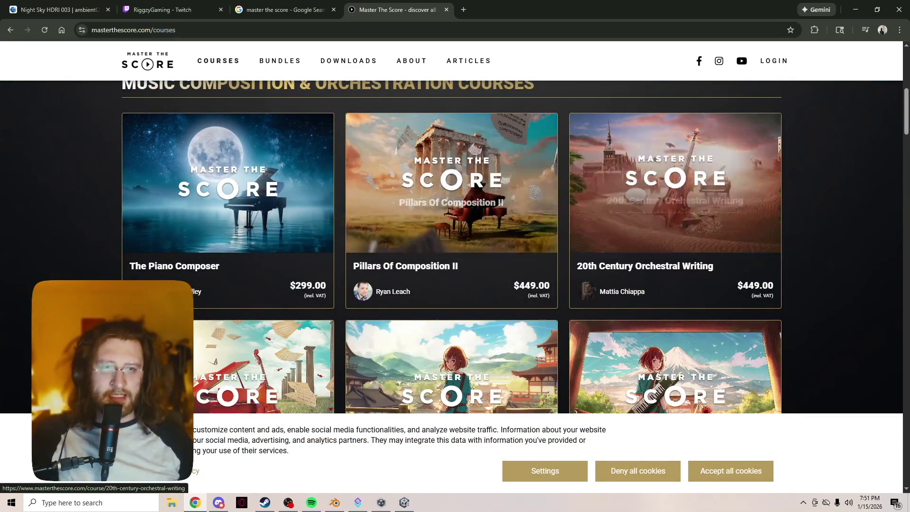
pyautogui.scroll(-4, 455, 237)
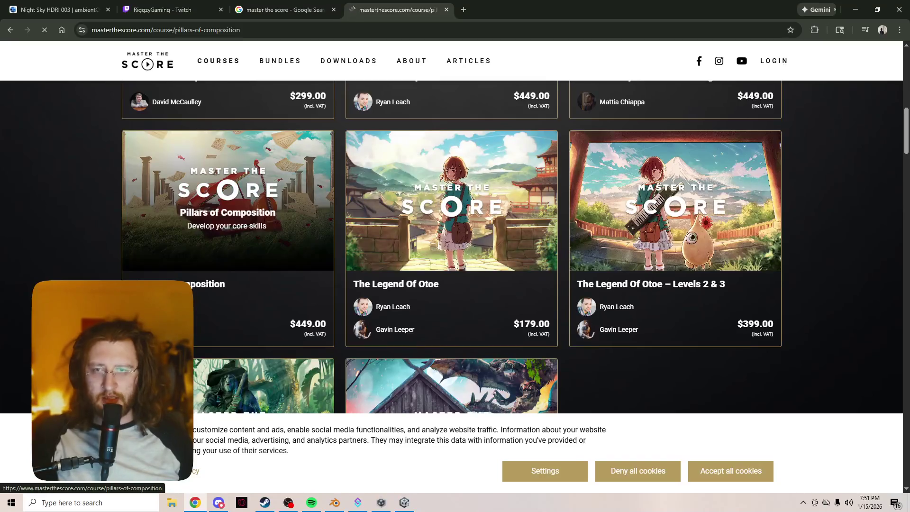
pyautogui.click(227, 204)
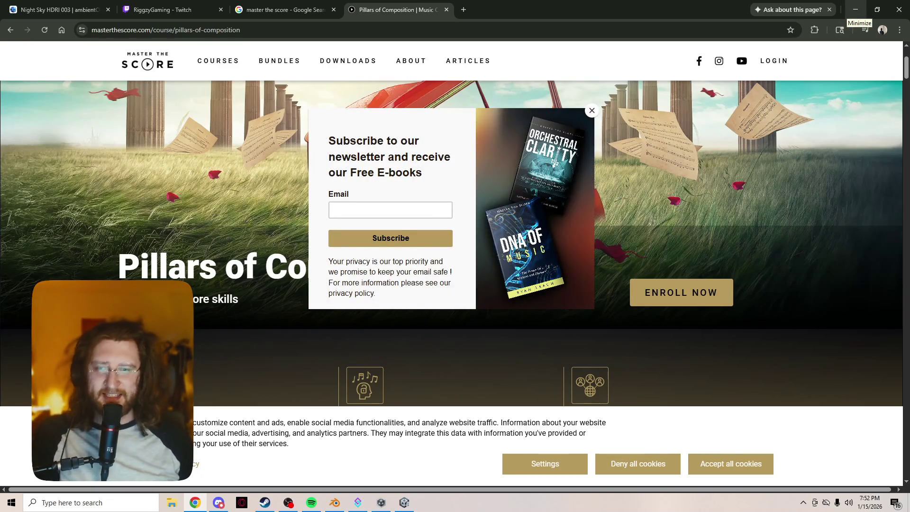
pyautogui.click(855, 13)
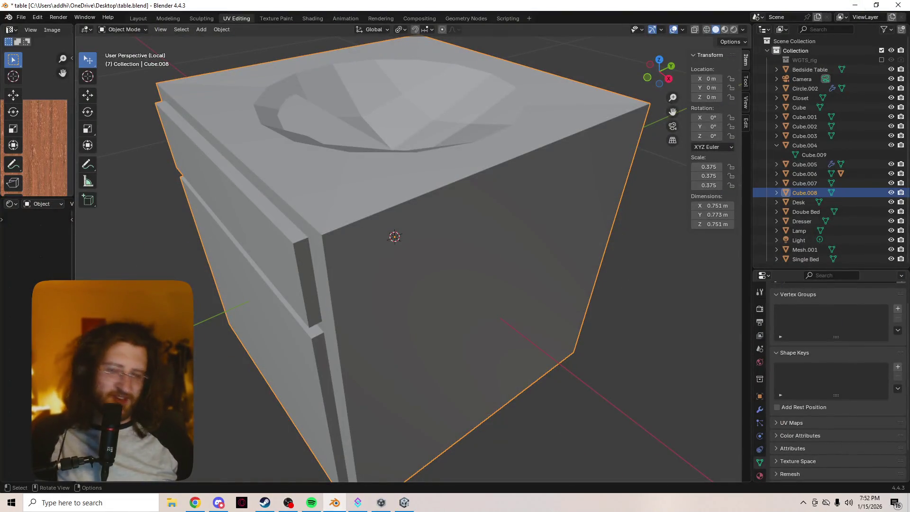
pyautogui.moveTo(408, 256)
pyautogui.mouseDown(button='middle')
pyautogui.moveTo(322, 289)
pyautogui.moveTo(284, 291)
pyautogui.mouseUp(button='middle')
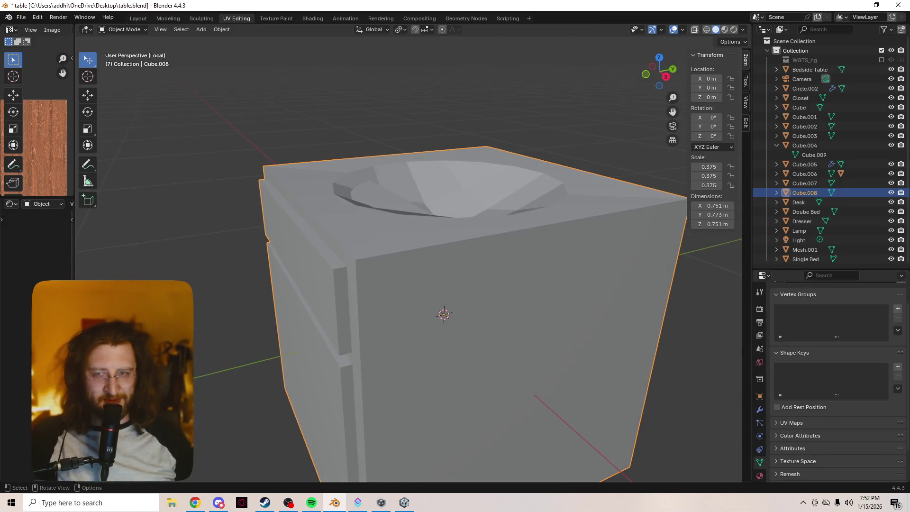
pyautogui.scroll(1, 408, 256)
pyautogui.scroll(-2, 408, 256)
pyautogui.scroll(2, 408, 256)
pyautogui.moveTo(408, 256); pyautogui.dragTo(368, 308, button='middle')
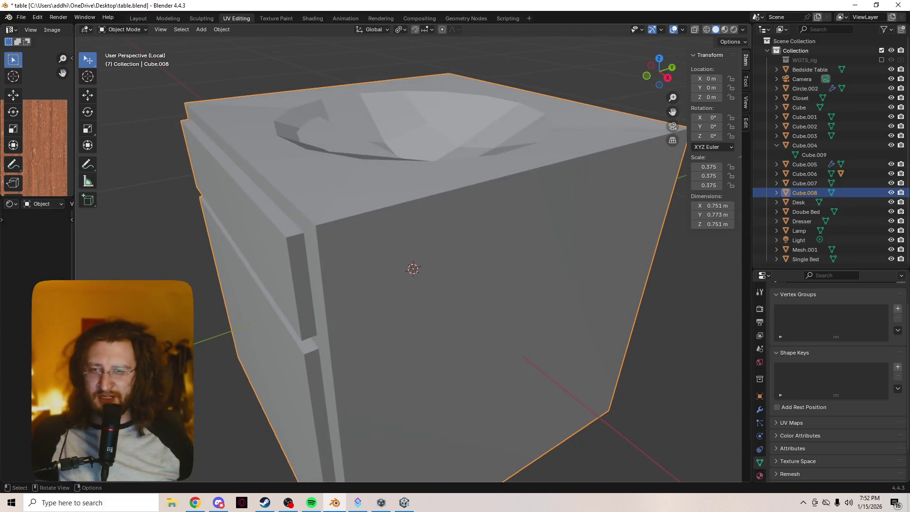
pyautogui.scroll(2, 408, 256)
pyautogui.moveTo(407, 256)
pyautogui.keyDown('shift'); pyautogui.mouseDown(button='middle')
pyautogui.moveTo(468, 215)
pyautogui.moveTo(521, 241)
pyautogui.moveTo(571, 243)
pyautogui.mouseUp(button='middle'); pyautogui.keyUp('shift')
pyautogui.scroll(-2, 468, 216)
pyautogui.moveTo(522, 265); pyautogui.dragTo(493, 261, button='middle')
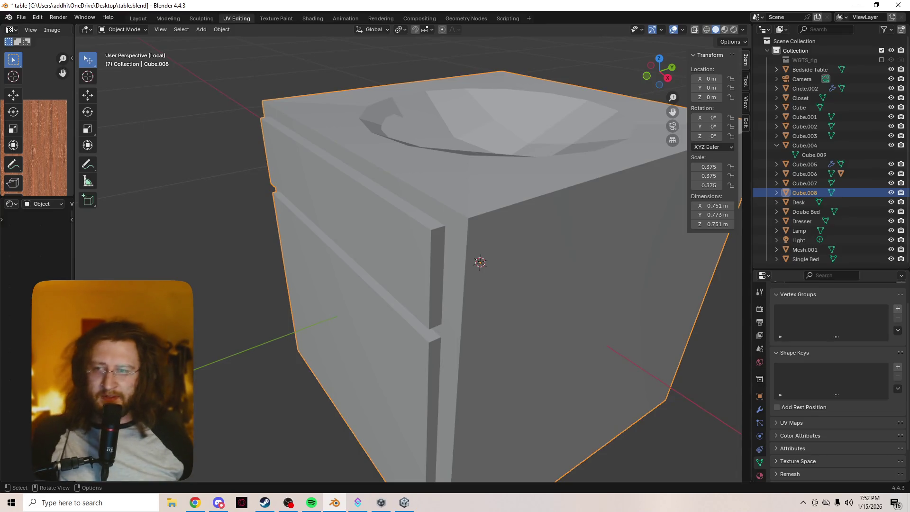
# In Edit Mode, move the thin sliver face inside the sink bowl along Y
pyautogui.press('Tab')
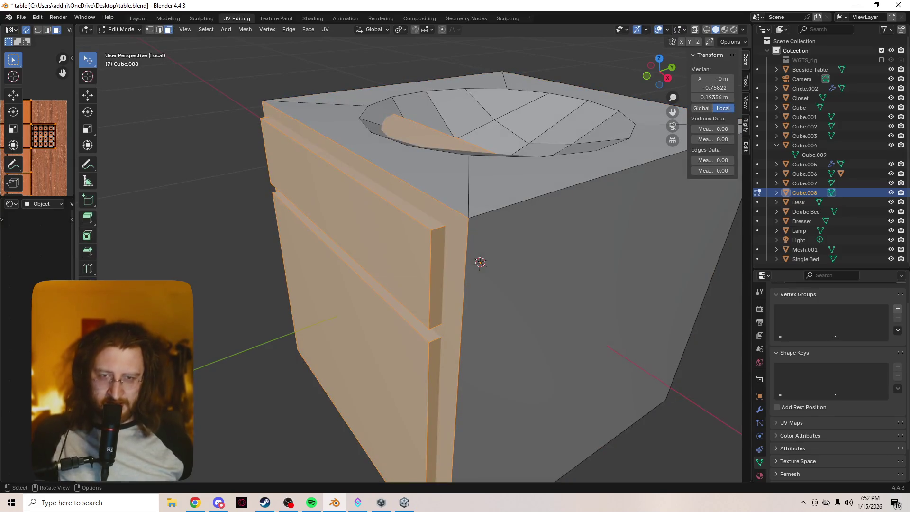
pyautogui.moveTo(469, 265)
pyautogui.keyDown('shift'); pyautogui.mouseDown(button='middle')
pyautogui.moveTo(588, 284)
pyautogui.moveTo(457, 255)
pyautogui.moveTo(332, 279)
pyautogui.mouseUp(button='middle'); pyautogui.keyUp('shift')
pyautogui.moveTo(417, 265)
pyautogui.mouseDown(button='middle')
pyautogui.moveTo(408, 289)
pyautogui.moveTo(436, 331)
pyautogui.mouseUp(button='middle')
pyautogui.scroll(5, 710, 439)
pyautogui.scroll(-6, 710, 439)
pyautogui.scroll(-2, 474, 265)
pyautogui.moveTo(474, 265); pyautogui.dragTo(474, 303, button='middle')
pyautogui.click(462, 125)
pyautogui.press('g')
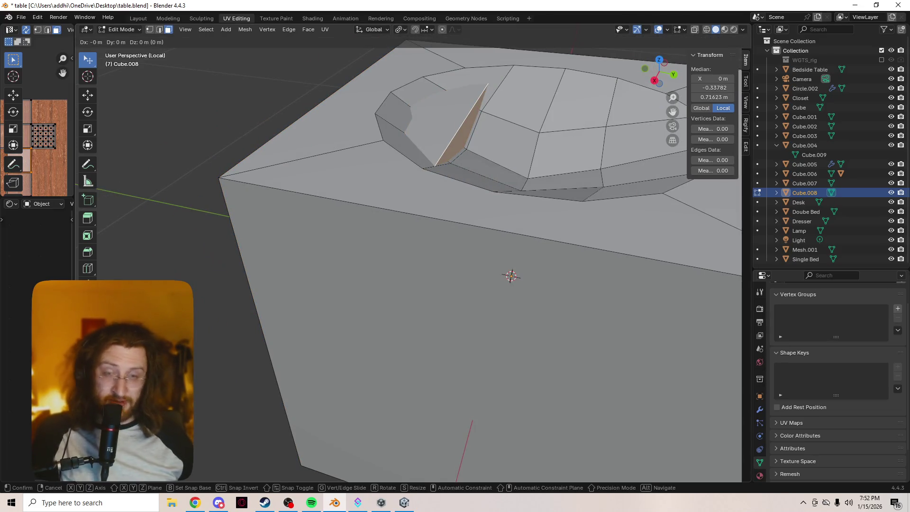
pyautogui.press('y')
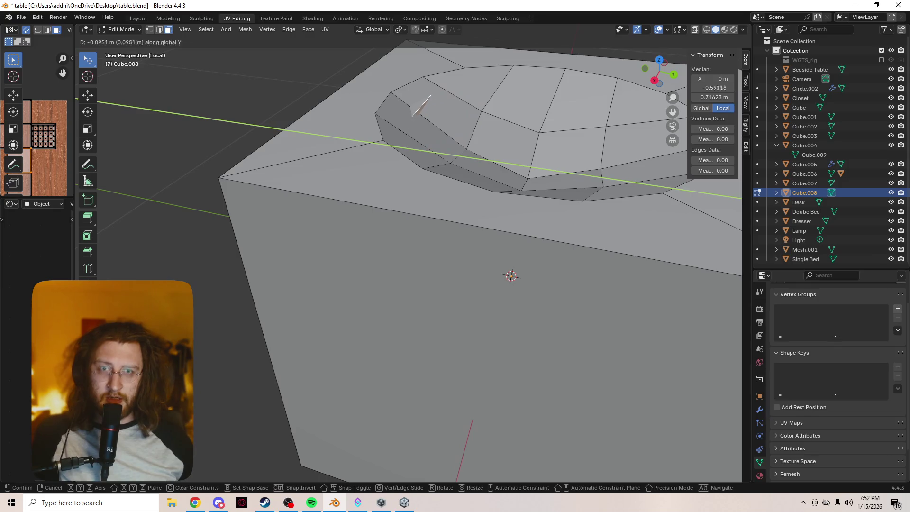
pyautogui.press('Return')
# Select and remove the cabinet's bottom face so the underside is open
pyautogui.moveTo(511, 276)
pyautogui.mouseDown(button='middle')
pyautogui.moveTo(455, 256)
pyautogui.moveTo(426, 284)
pyautogui.moveTo(403, 237)
pyautogui.moveTo(479, 189)
pyautogui.moveTo(464, 134)
pyautogui.mouseUp(button='middle')
pyautogui.scroll(3, 455, 256)
pyautogui.scroll(3, 417, 256)
pyautogui.scroll(-3, 417, 224)
pyautogui.click(469, 294)
pyautogui.press('h')
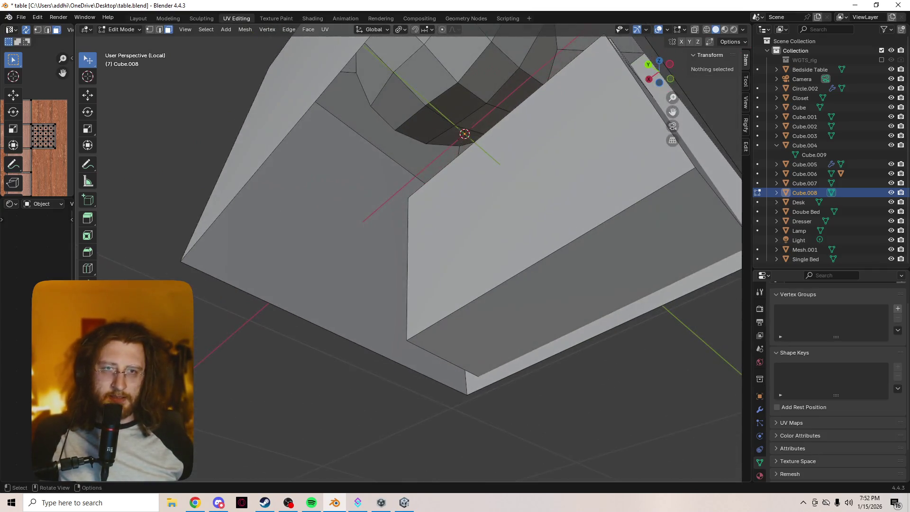
pyautogui.click(569, 284)
pyautogui.moveTo(569, 284)
pyautogui.mouseDown(button='middle')
pyautogui.moveTo(379, 214)
pyautogui.moveTo(248, 232)
pyautogui.moveTo(273, 201)
pyautogui.mouseUp(button='middle')
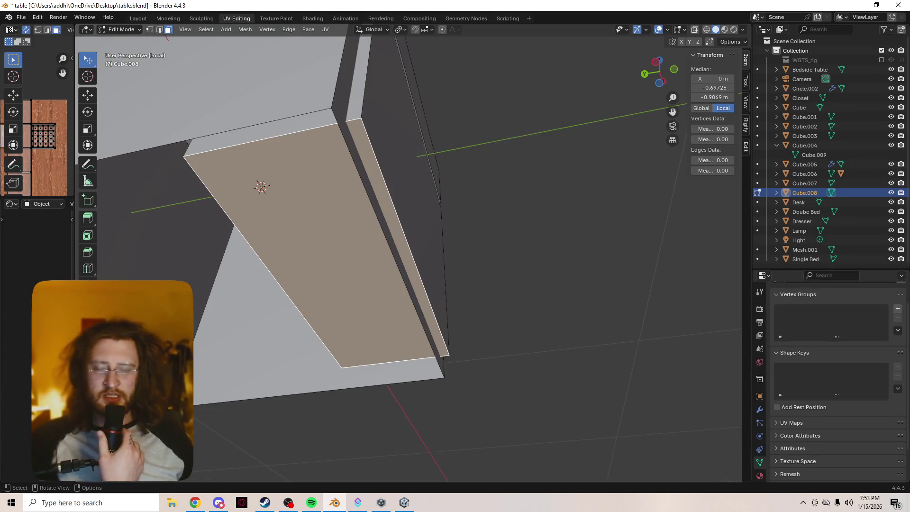
pyautogui.moveTo(273, 201); pyautogui.dragTo(256, 188, button='middle')
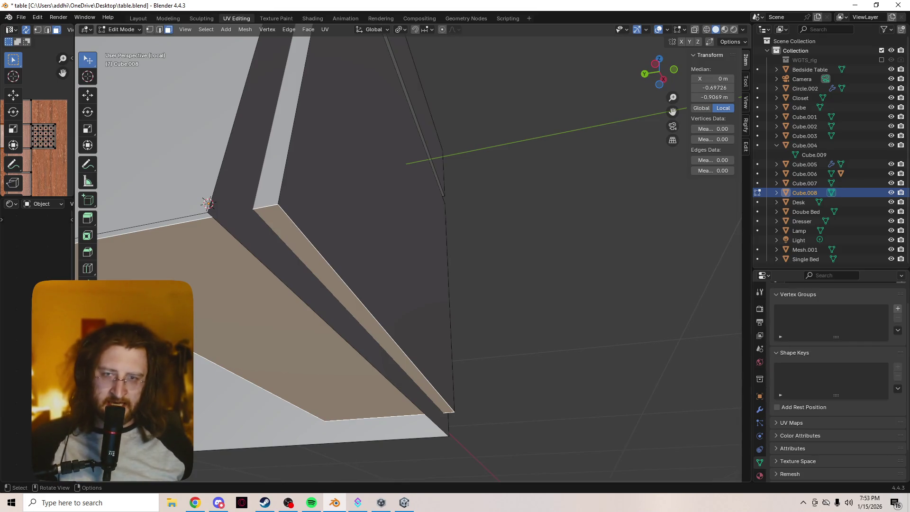
pyautogui.click(331, 308)
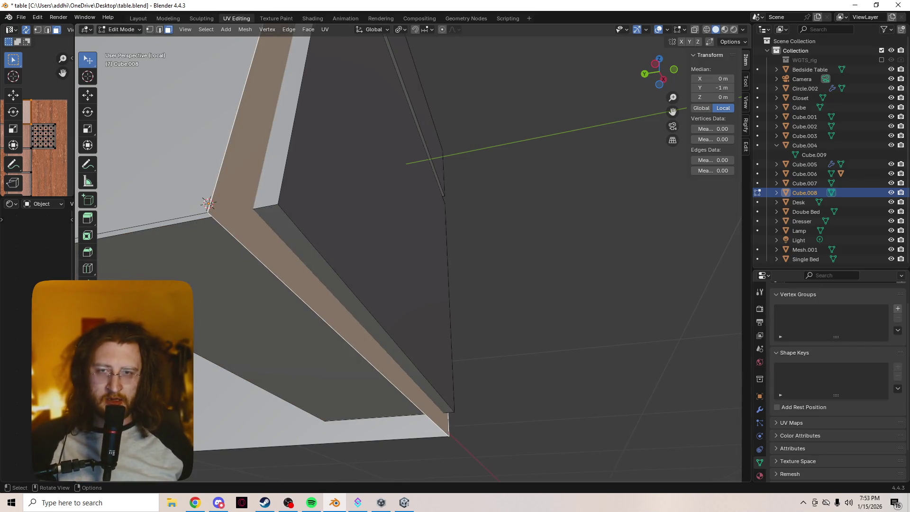
pyautogui.hotkey('ctrl', 'z')
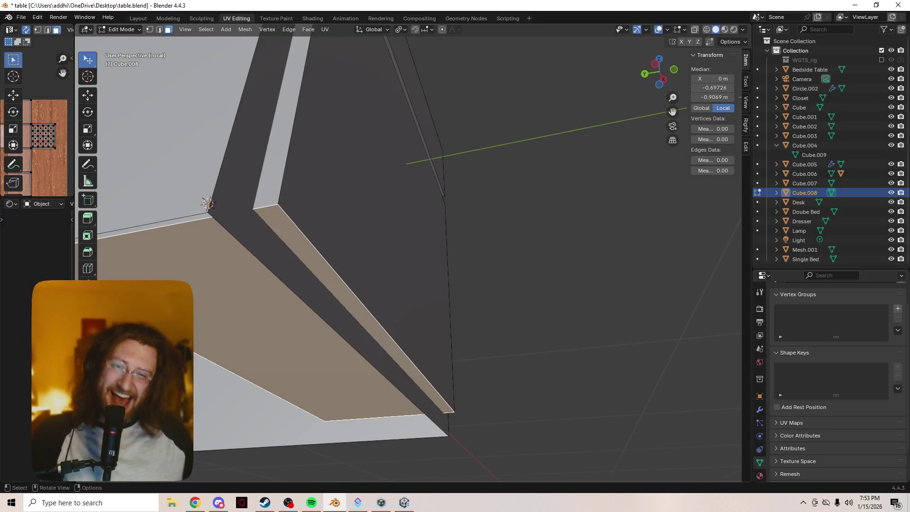
# Inspect the open underside from several angles and bring up Cube.008's material settings
pyautogui.moveTo(407, 255)
pyautogui.mouseDown(button='middle')
pyautogui.moveTo(456, 208)
pyautogui.moveTo(447, 227)
pyautogui.moveTo(426, 223)
pyautogui.moveTo(412, 204)
pyautogui.moveTo(426, 222)
pyautogui.mouseUp(button='middle')
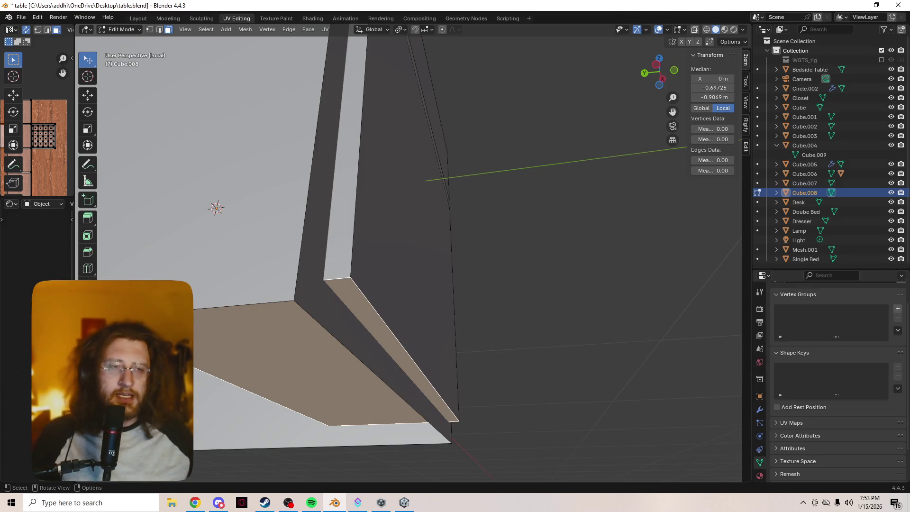
pyautogui.moveTo(407, 236)
pyautogui.mouseDown(button='middle')
pyautogui.moveTo(464, 194)
pyautogui.moveTo(526, 171)
pyautogui.mouseUp(button='middle')
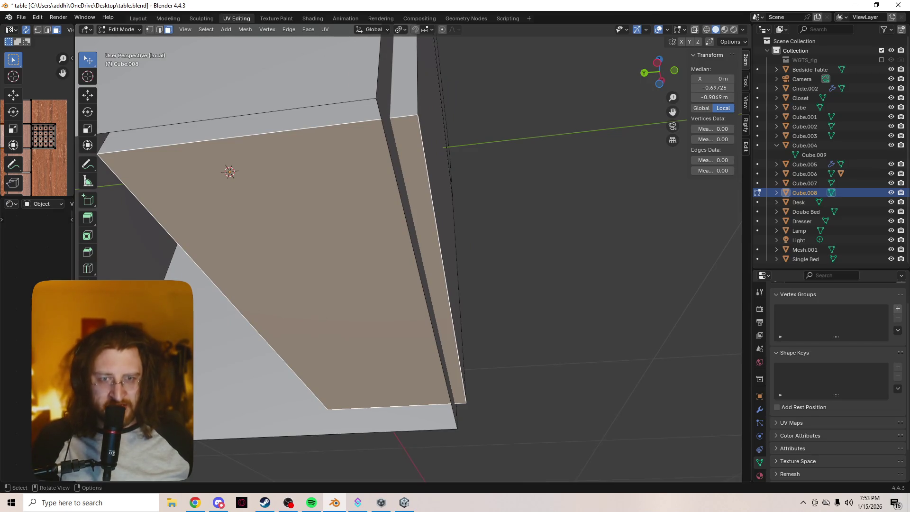
pyautogui.moveTo(526, 171)
pyautogui.mouseDown(button='middle')
pyautogui.moveTo(493, 197)
pyautogui.moveTo(455, 175)
pyautogui.moveTo(424, 137)
pyautogui.moveTo(424, 145)
pyautogui.mouseUp(button='middle')
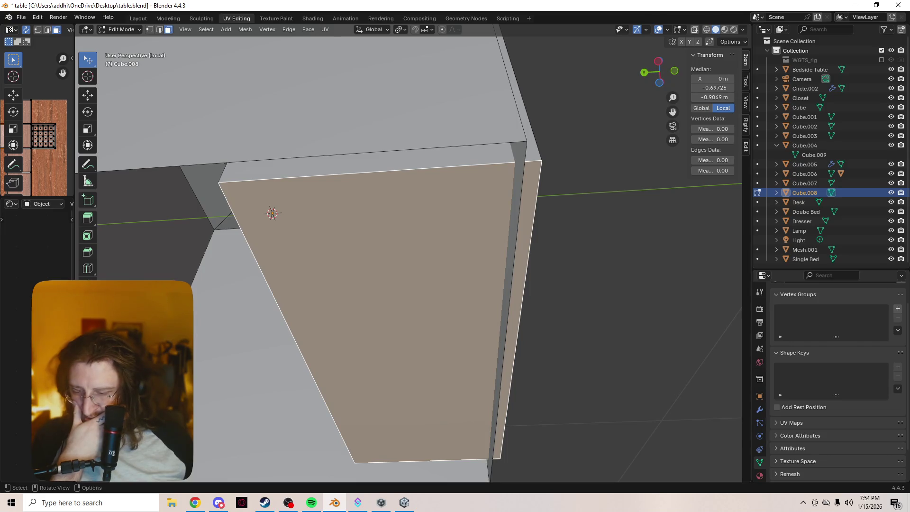
pyautogui.moveTo(272, 213); pyautogui.dragTo(218, 241, button='middle')
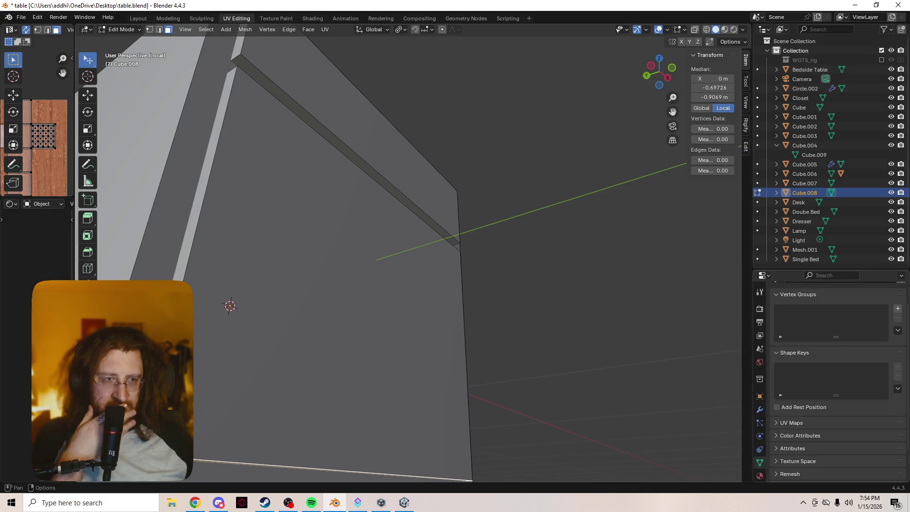
pyautogui.moveTo(829, 269); pyautogui.dragTo(829, 157)
pyautogui.click(759, 364)
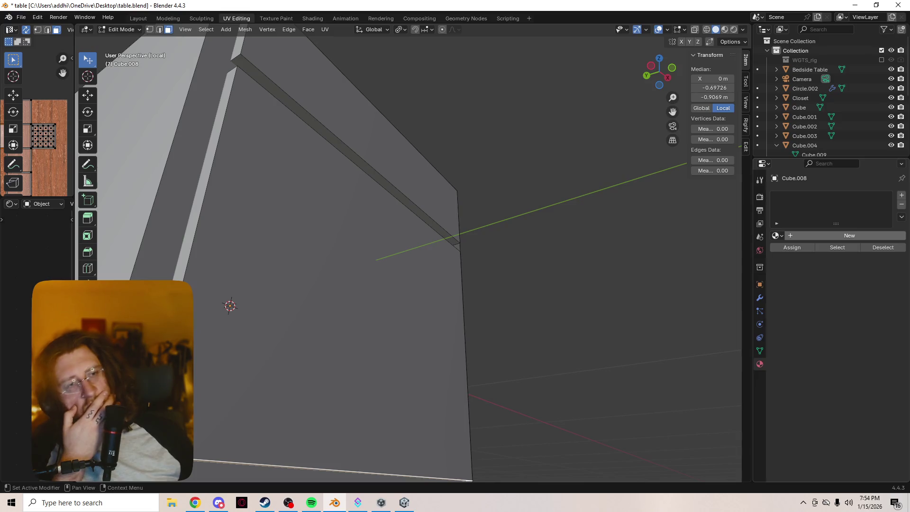
# Add a Boolean modifier to Cube.008 and try picking a cutter object from the scene
pyautogui.click(760, 298)
pyautogui.click(806, 195)
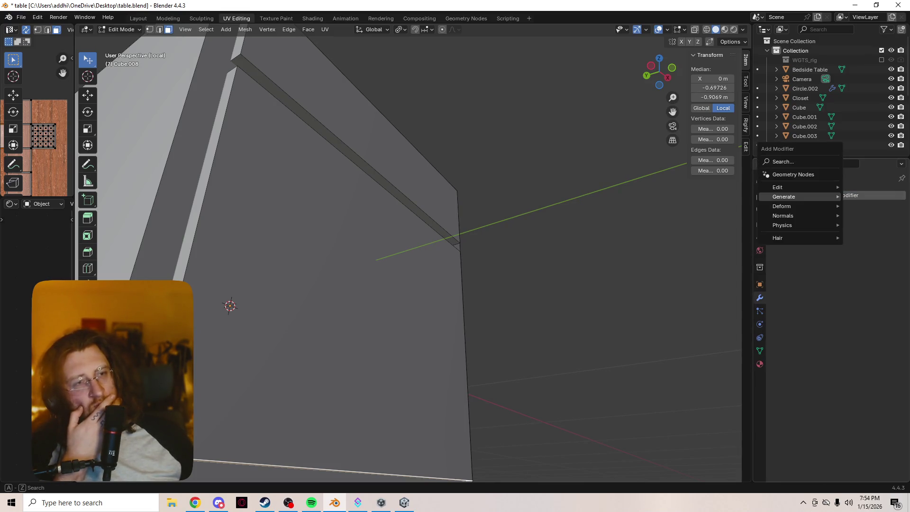
pyautogui.moveTo(796, 196)
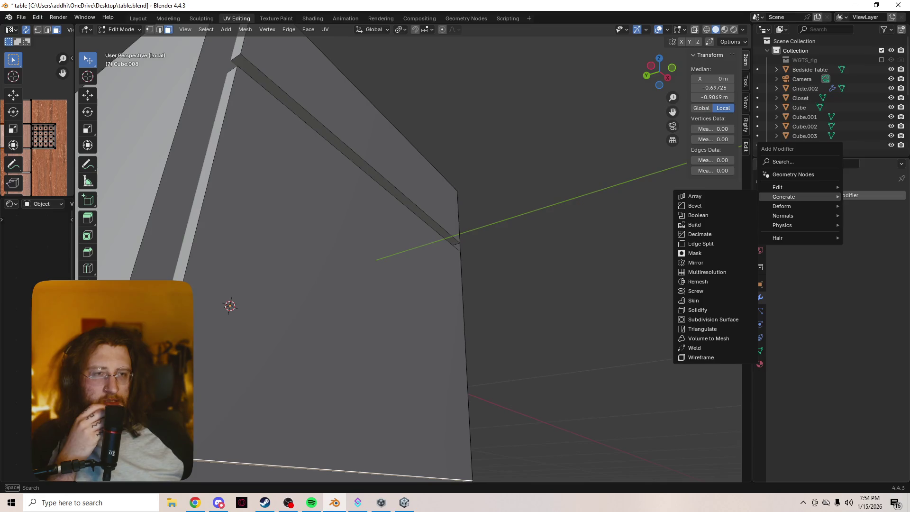
pyautogui.click(696, 215)
pyautogui.moveTo(332, 284); pyautogui.dragTo(353, 209, button='middle')
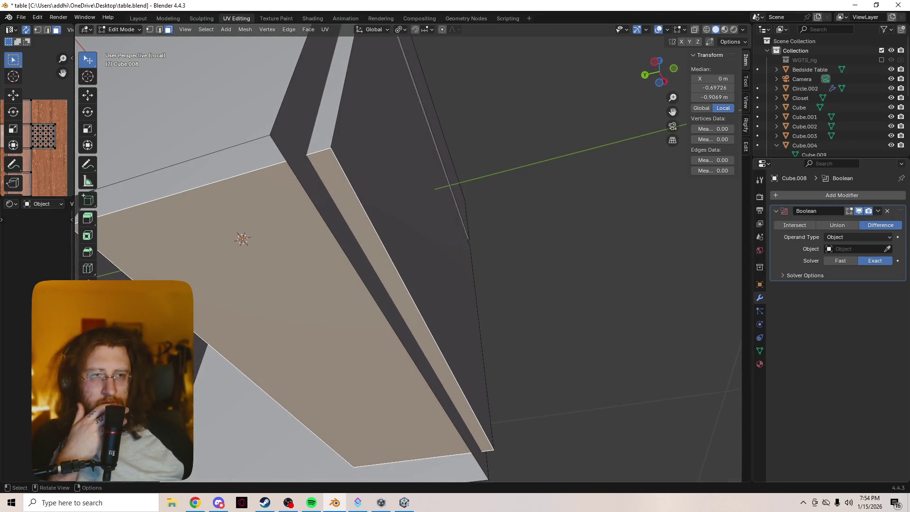
pyautogui.click(853, 237)
pyautogui.click(835, 248)
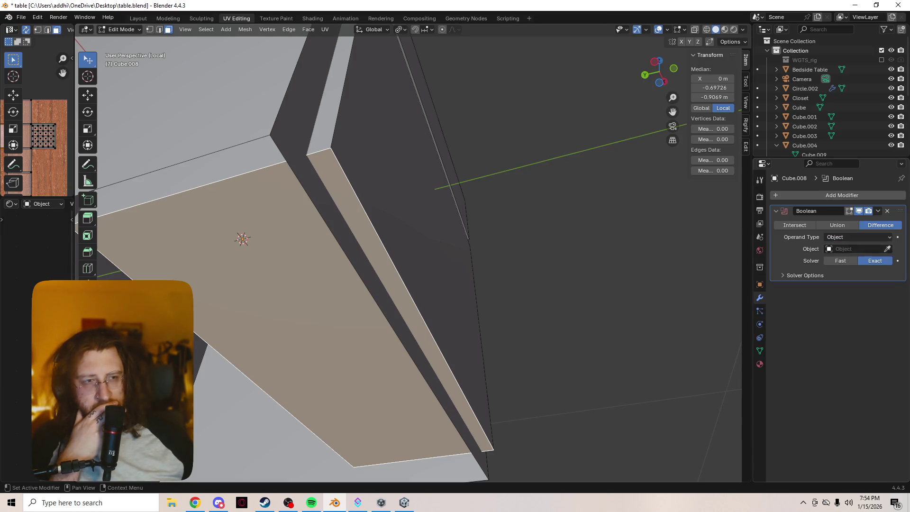
pyautogui.click(852, 249)
pyautogui.click(887, 248)
pyautogui.click(355, 260)
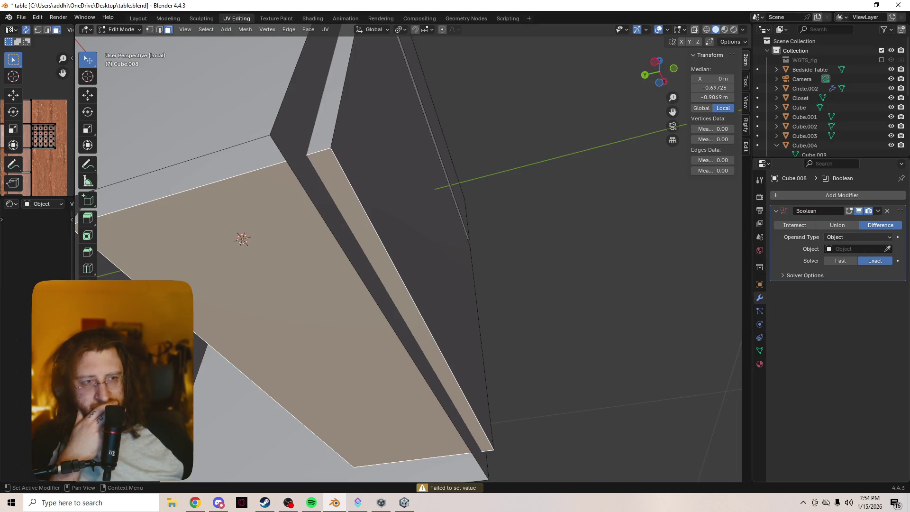
# Set the Boolean operand type to Collection and operation to Intersect, then delete the modifier
pyautogui.click(853, 237)
pyautogui.click(840, 258)
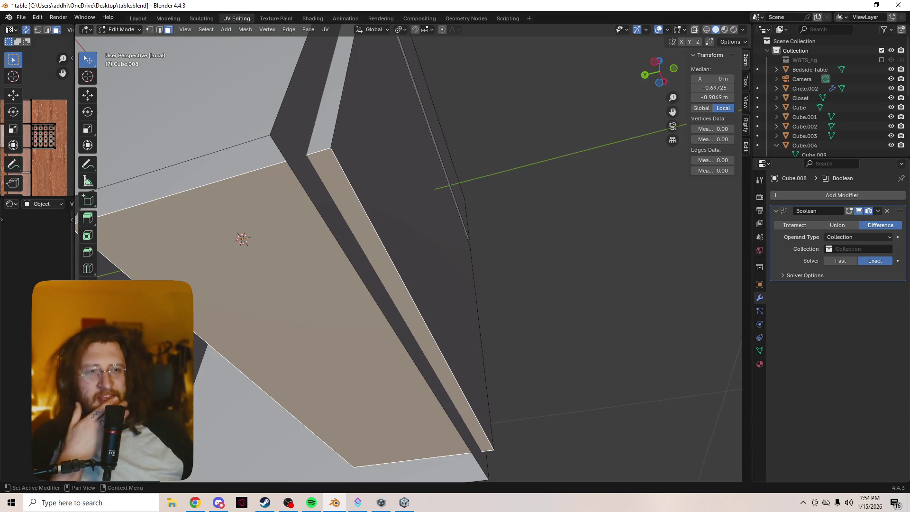
pyautogui.click(794, 225)
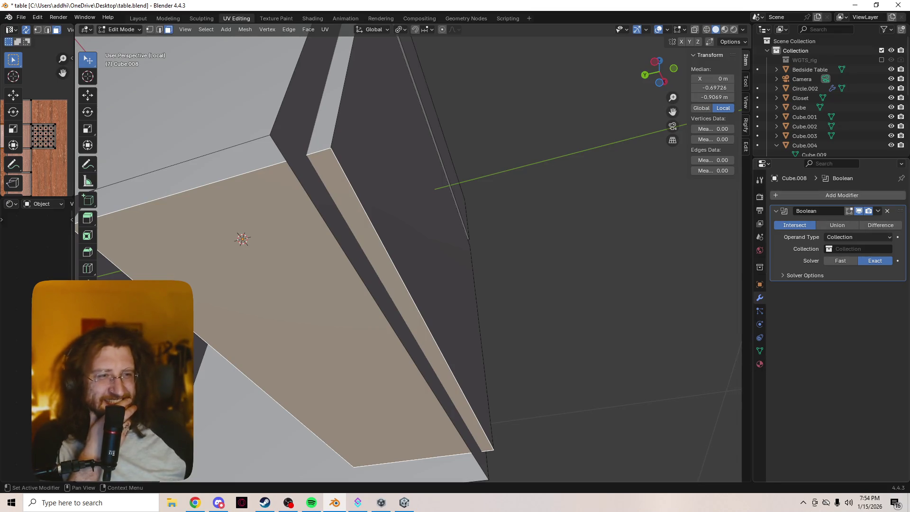
pyautogui.click(887, 211)
pyautogui.moveTo(569, 237); pyautogui.dragTo(493, 270, button='middle')
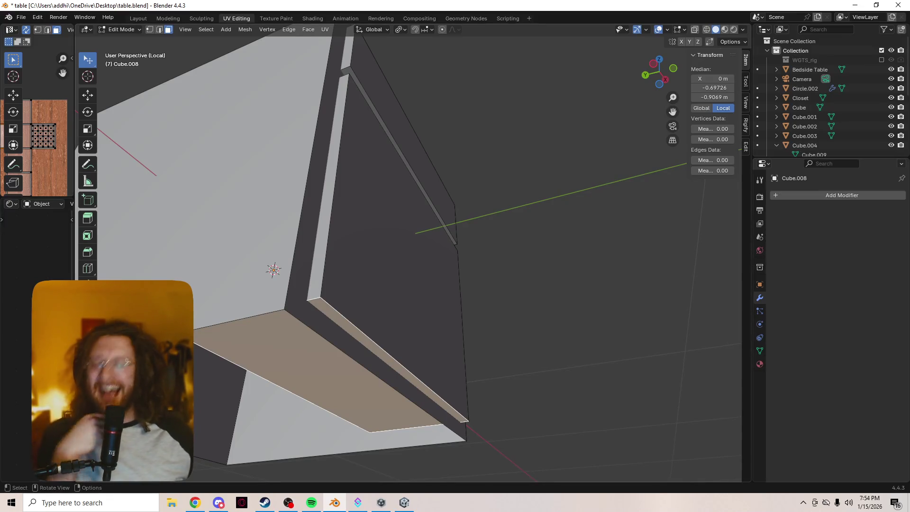
pyautogui.moveTo(455, 256); pyautogui.dragTo(478, 253, button='middle')
pyautogui.keyDown('alt'); pyautogui.click(347, 166); pyautogui.keyUp('alt')
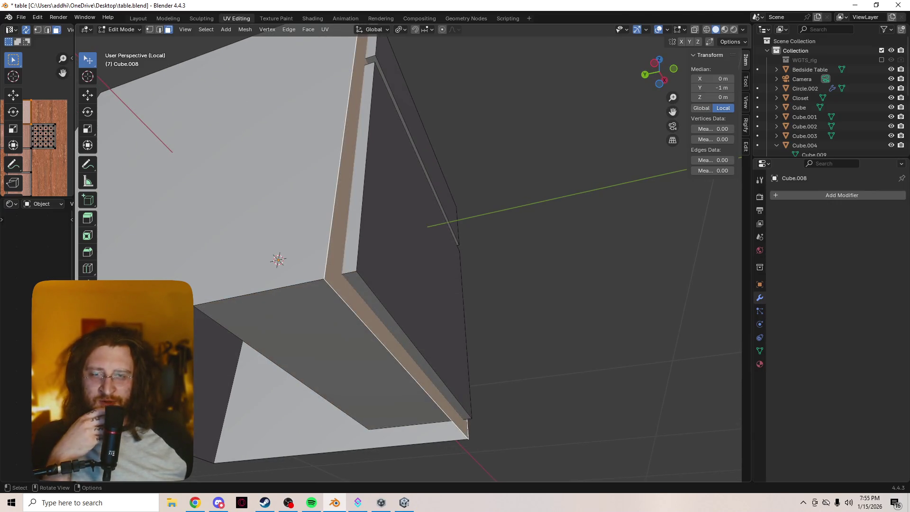
pyautogui.moveTo(454, 255); pyautogui.dragTo(592, 215, button='middle')
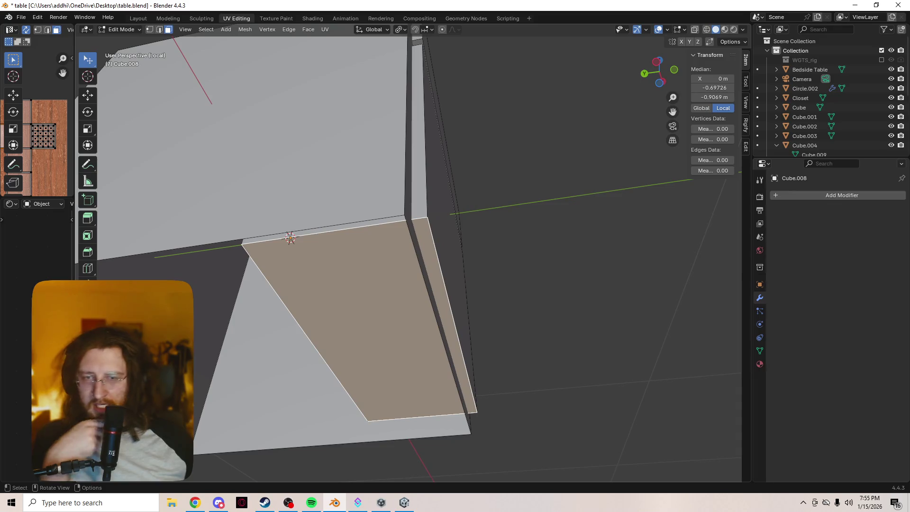
pyautogui.click(782, 194)
pyautogui.moveTo(782, 196)
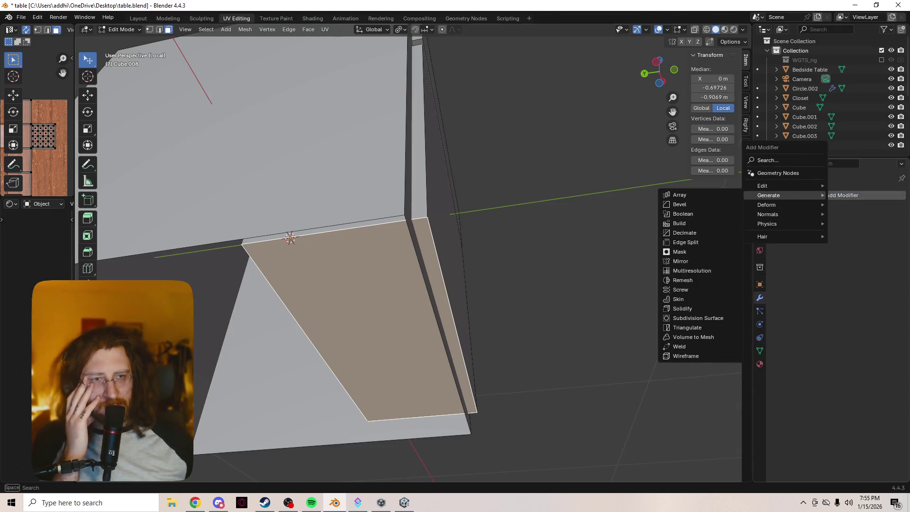
pyautogui.click(682, 214)
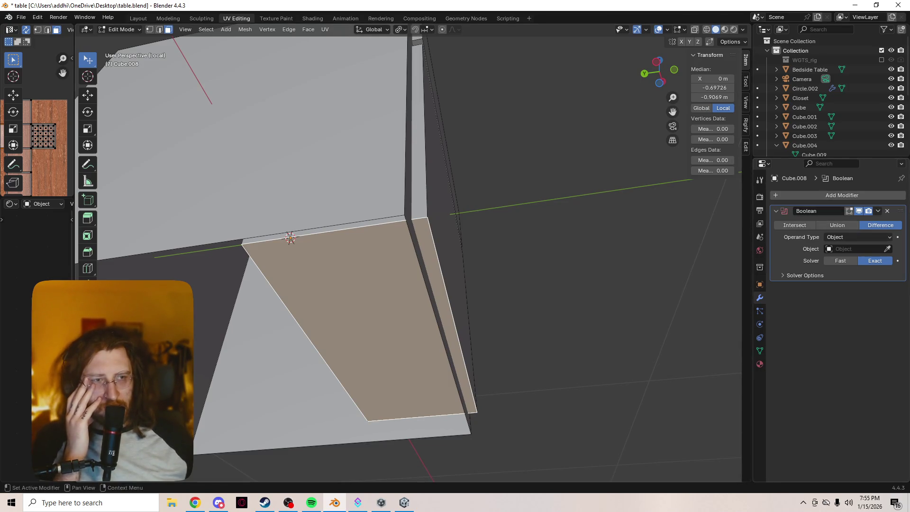
pyautogui.hotkey('ctrl', 'z')
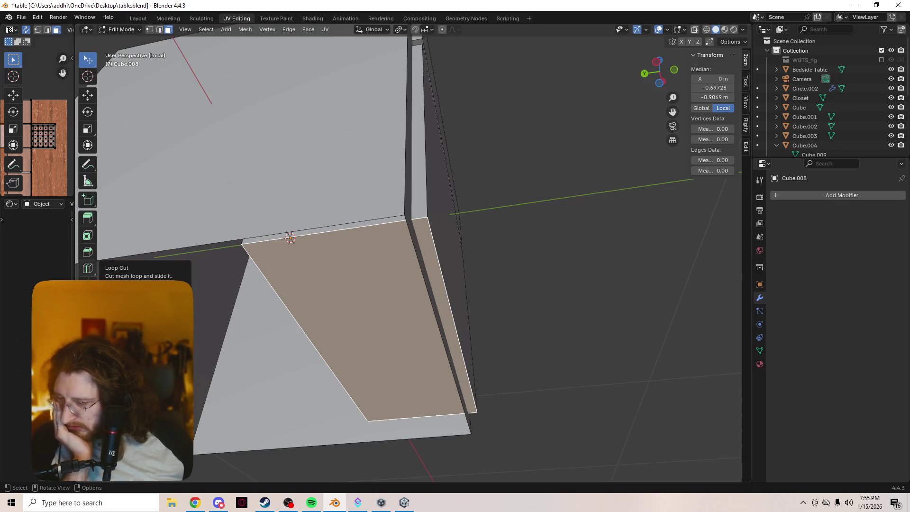
pyautogui.moveTo(332, 237)
pyautogui.mouseDown(button='middle')
pyautogui.moveTo(421, 220)
pyautogui.moveTo(469, 190)
pyautogui.mouseUp(button='middle')
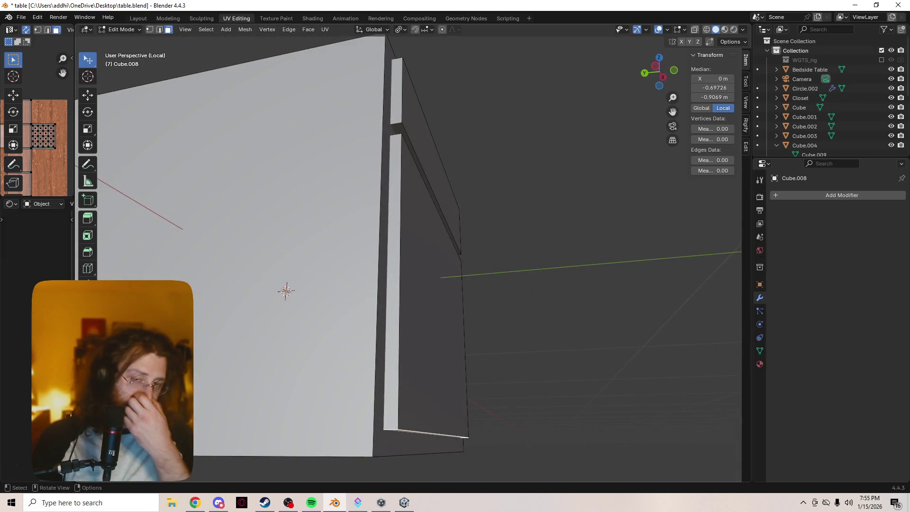
pyautogui.scroll(-5, 407, 258)
pyautogui.scroll(8, 408, 258)
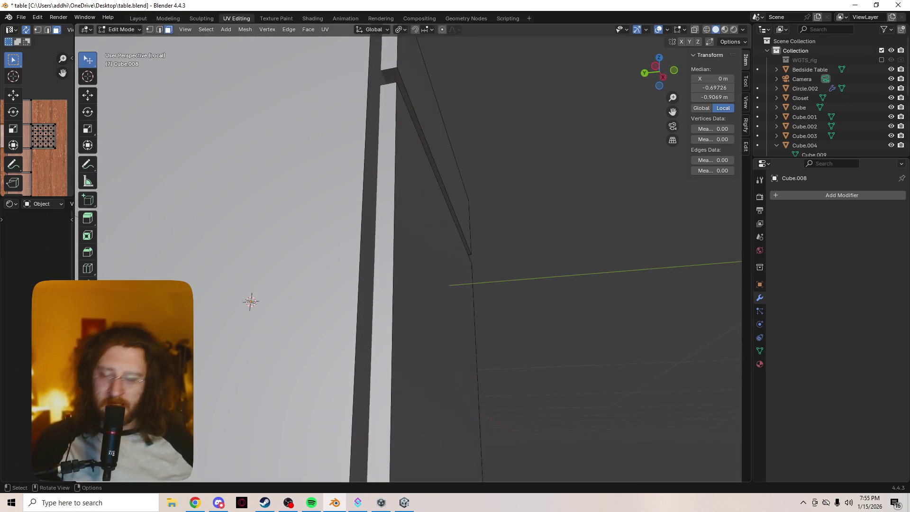
pyautogui.moveTo(408, 258)
pyautogui.mouseDown(button='middle')
pyautogui.moveTo(429, 194)
pyautogui.moveTo(493, 176)
pyautogui.moveTo(479, 142)
pyautogui.mouseUp(button='middle')
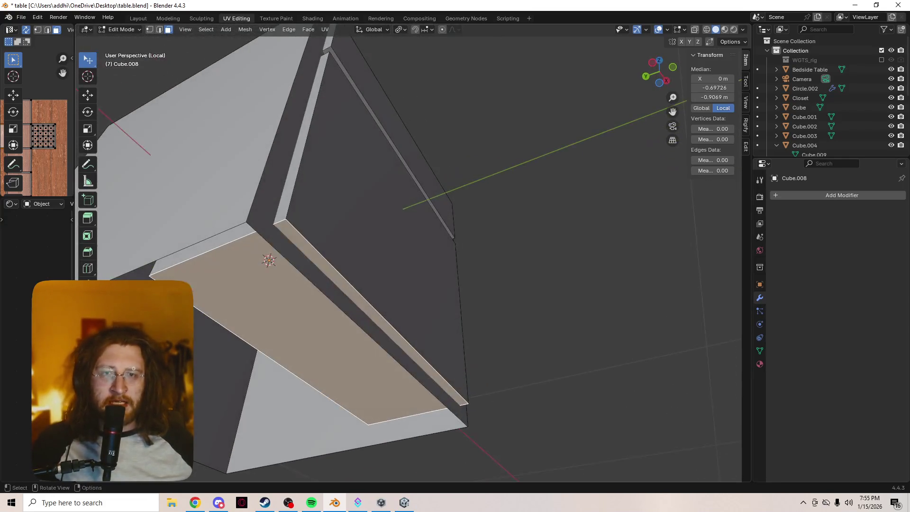
pyautogui.keyDown('alt'); pyautogui.click(338, 294); pyautogui.keyUp('alt')
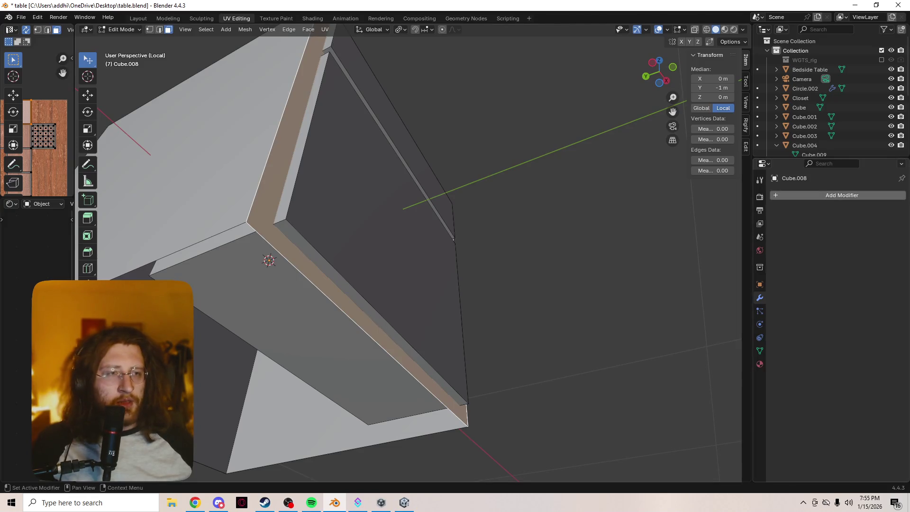
pyautogui.click(834, 195)
pyautogui.moveTo(840, 191)
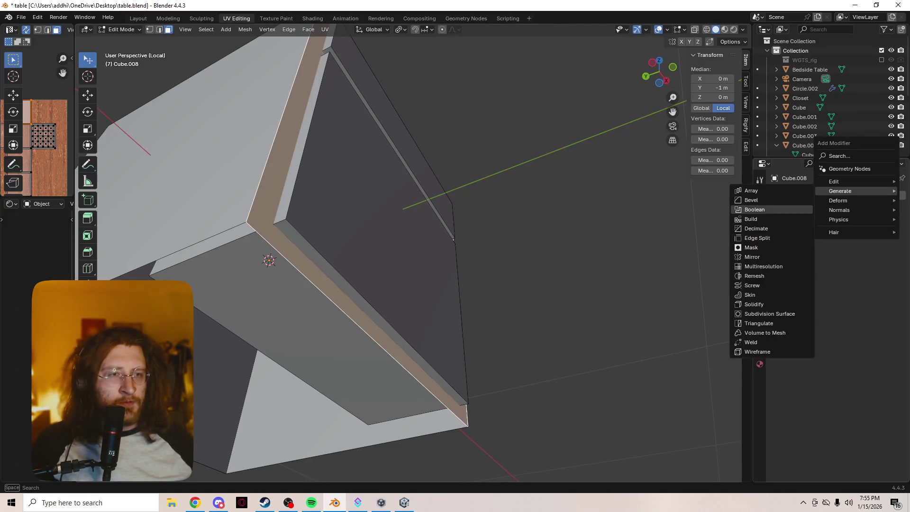
pyautogui.click(772, 209)
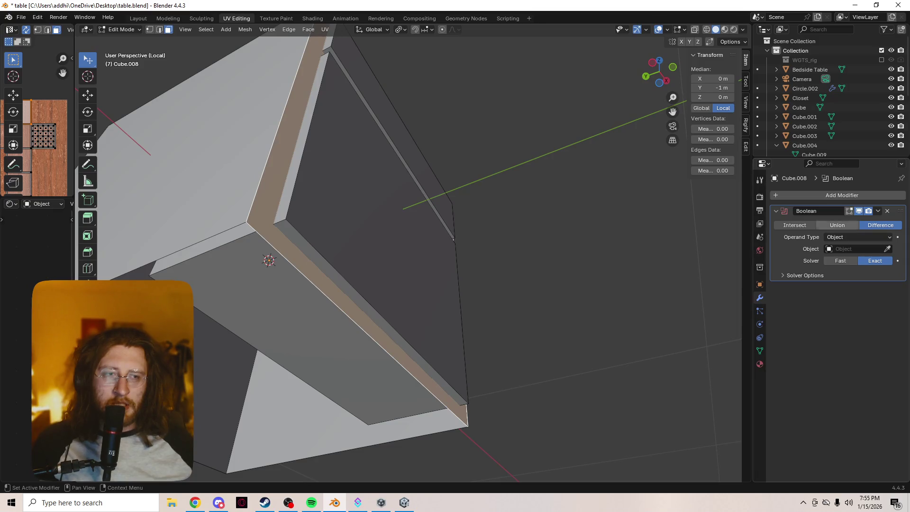
pyautogui.press('x')
pyautogui.scroll(-3, 407, 256)
pyautogui.moveTo(408, 256)
pyautogui.mouseDown(button='middle')
pyautogui.moveTo(407, 208)
pyautogui.moveTo(427, 199)
pyautogui.mouseUp(button='middle')
pyautogui.scroll(3, 408, 256)
pyautogui.moveTo(407, 256); pyautogui.dragTo(408, 294, button='middle')
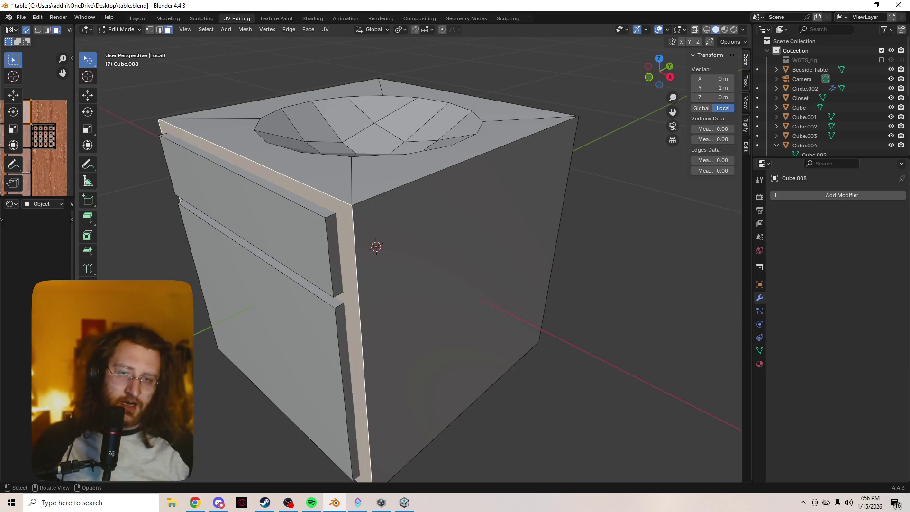
# Select the top drawer front and lower door front faces together
pyautogui.scroll(8, 408, 261)
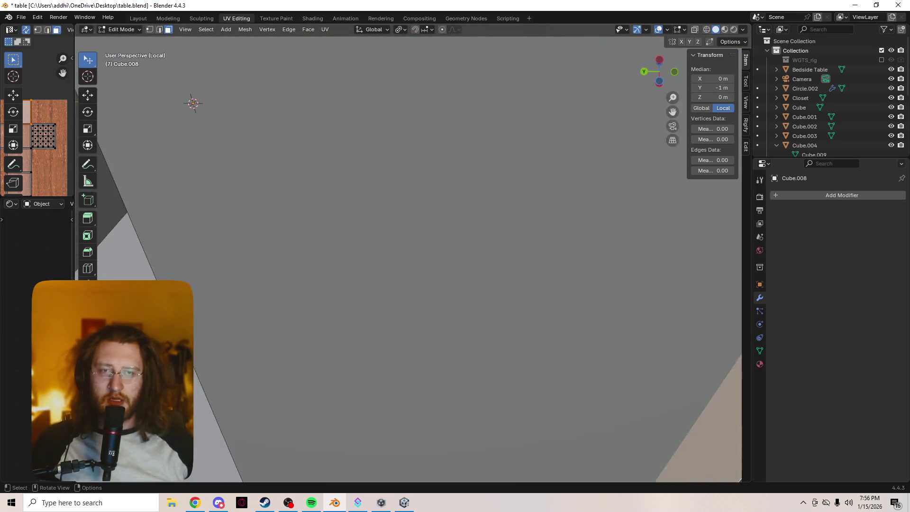
pyautogui.scroll(-4, 408, 261)
pyautogui.moveTo(408, 261)
pyautogui.mouseDown(button='middle')
pyautogui.moveTo(365, 228)
pyautogui.moveTo(331, 218)
pyautogui.moveTo(350, 199)
pyautogui.moveTo(343, 204)
pyautogui.mouseUp(button='middle')
pyautogui.scroll(-1, 422, 308)
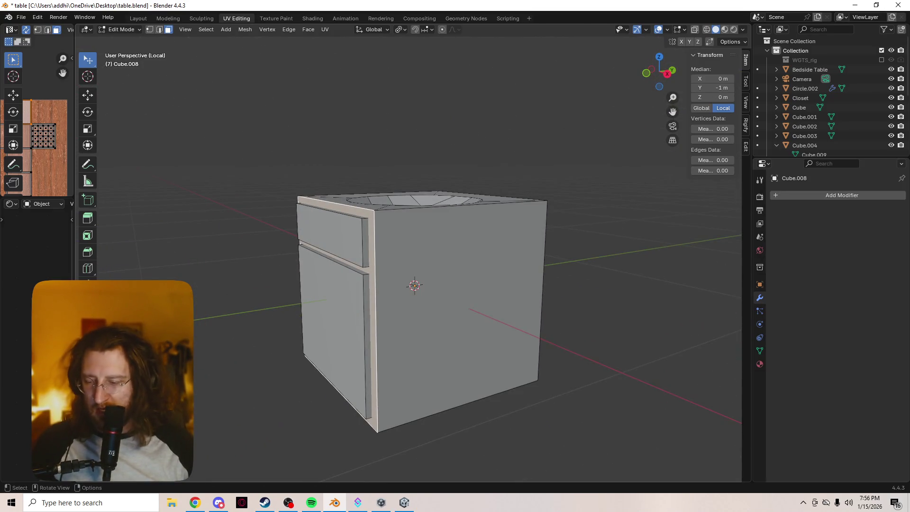
pyautogui.moveTo(343, 204); pyautogui.dragTo(331, 265, button='middle')
pyautogui.click(305, 193)
pyautogui.scroll(3, 304, 193)
pyautogui.keyDown('shift'); pyautogui.click(303, 403); pyautogui.keyUp('shift')
pyautogui.moveTo(303, 403); pyautogui.dragTo(270, 385, button='middle')
pyautogui.moveTo(332, 379); pyautogui.dragTo(389, 379, button='middle')
# Inset both front faces and nudge the inner panels slightly along Y, then deselect all
pyautogui.press('i')
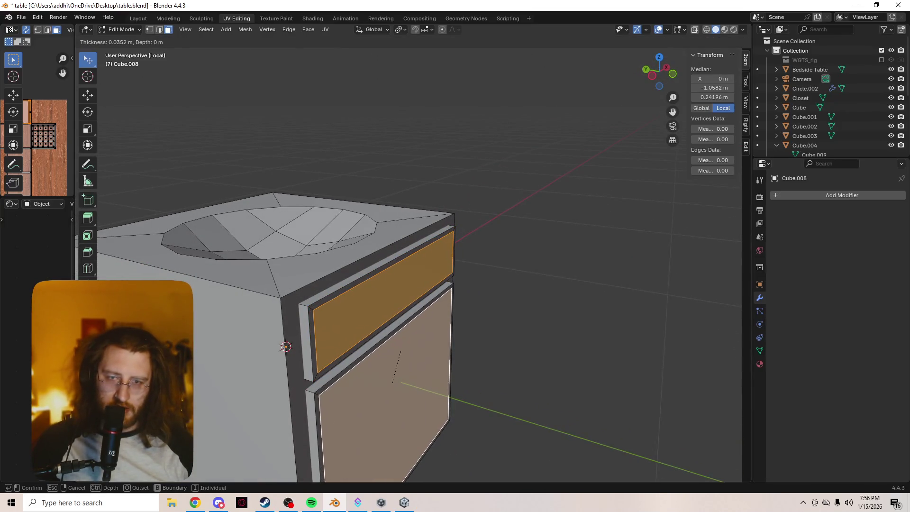
pyautogui.click(389, 380)
pyautogui.press('g')
pyautogui.press('y')
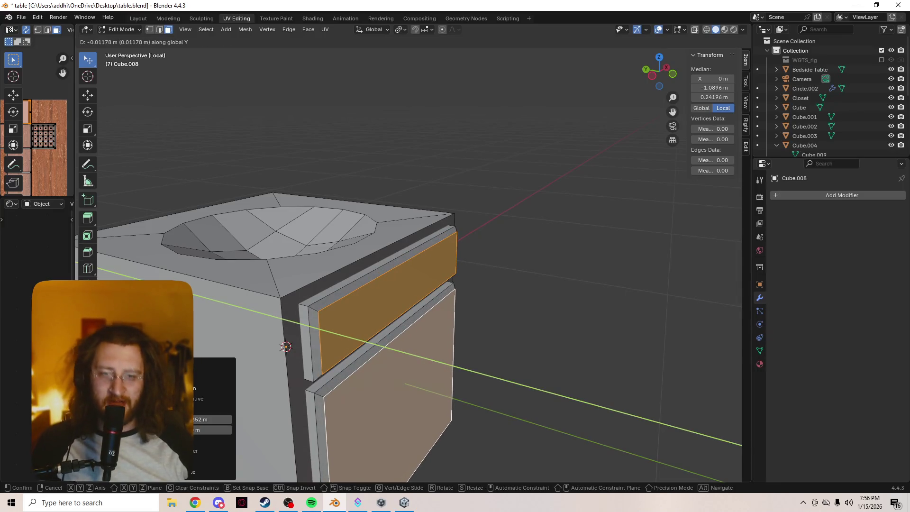
pyautogui.press('Return')
pyautogui.moveTo(455, 265); pyautogui.dragTo(331, 262, button='middle')
pyautogui.scroll(2, 468, 265)
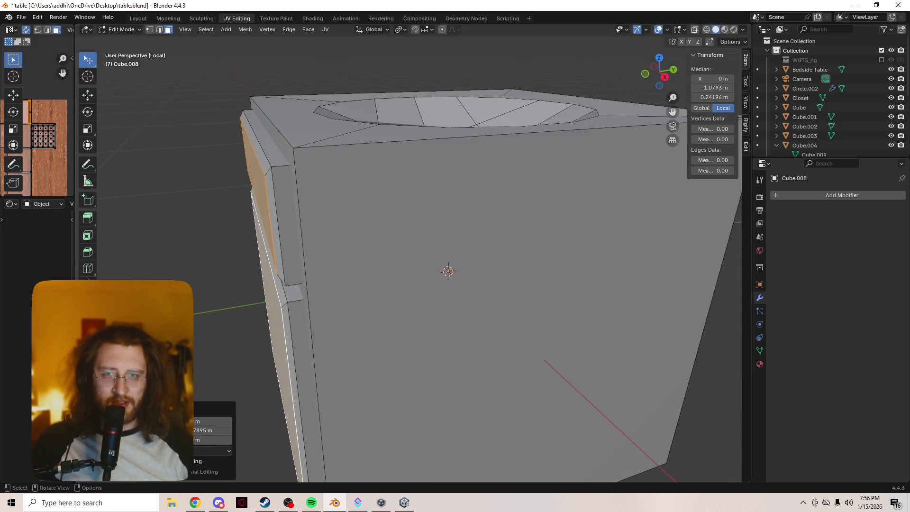
pyautogui.hotkey('alt', 'a')
pyautogui.scroll(-3, 448, 271)
pyautogui.moveTo(455, 266)
pyautogui.mouseDown(button='middle')
pyautogui.moveTo(398, 265)
pyautogui.moveTo(407, 265)
pyautogui.mouseUp(button='middle')
# Bring Spotify forward, play the Hallowean playlist, then pause it
pyautogui.click(312, 502)
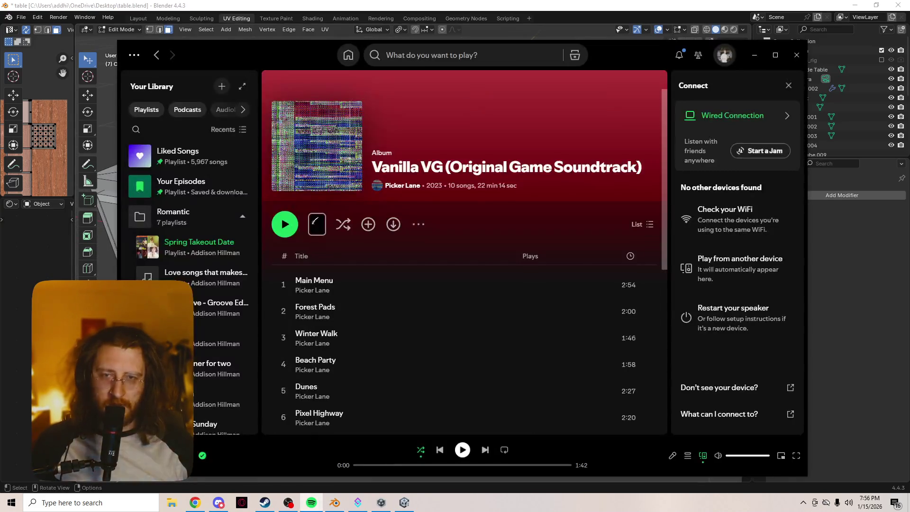
pyautogui.scroll(-4, 199, 179)
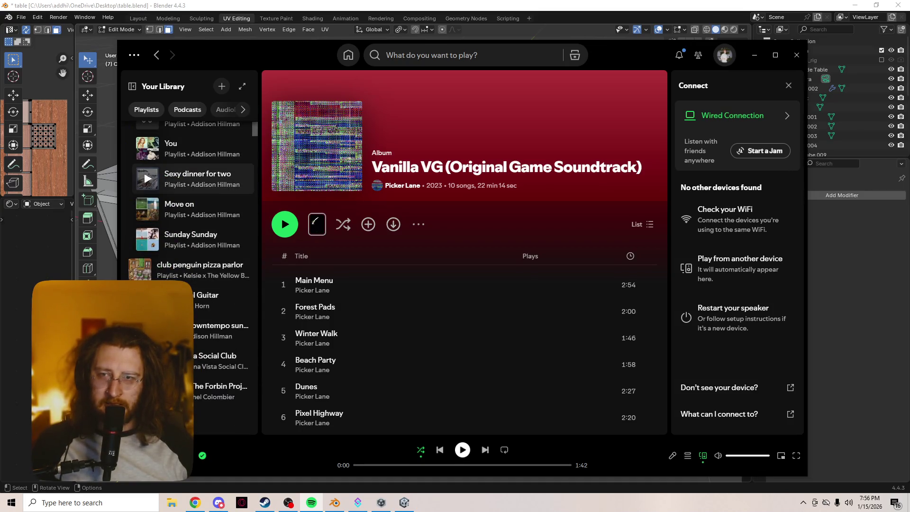
pyautogui.scroll(-3, 144, 230)
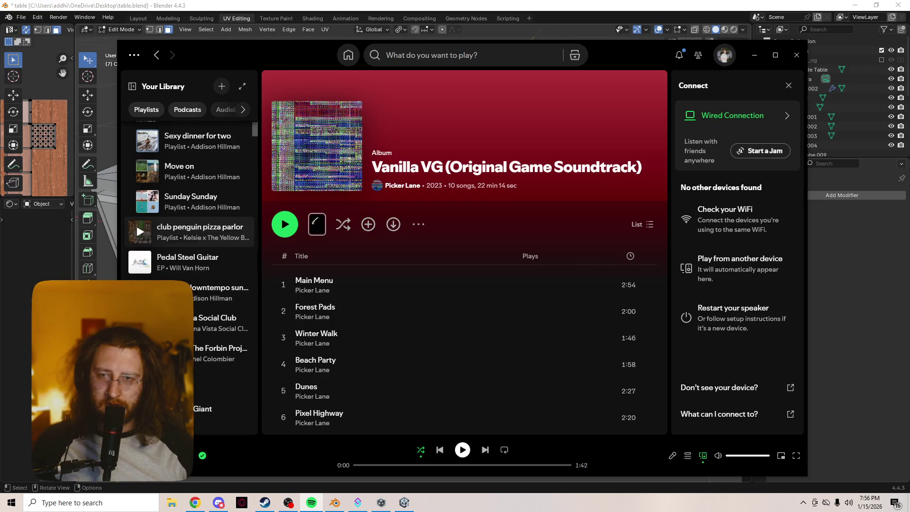
pyautogui.scroll(-5, 144, 188)
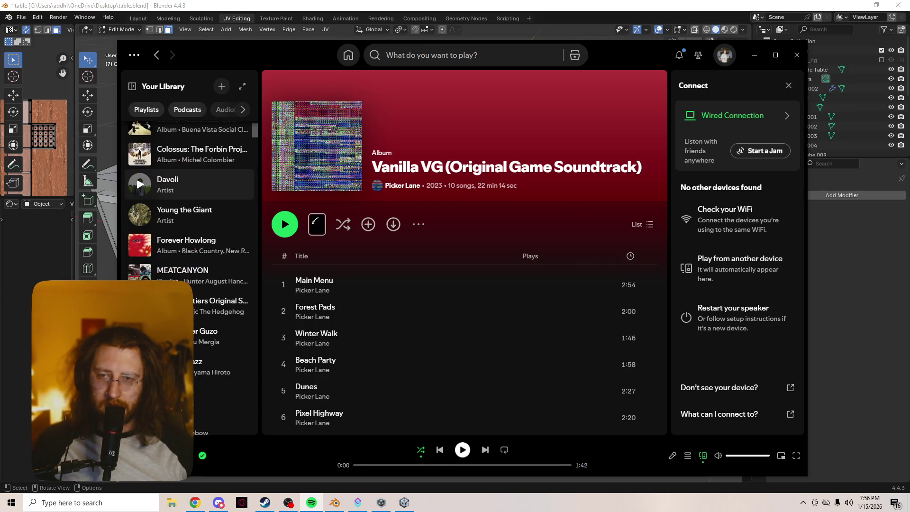
pyautogui.scroll(12, 144, 238)
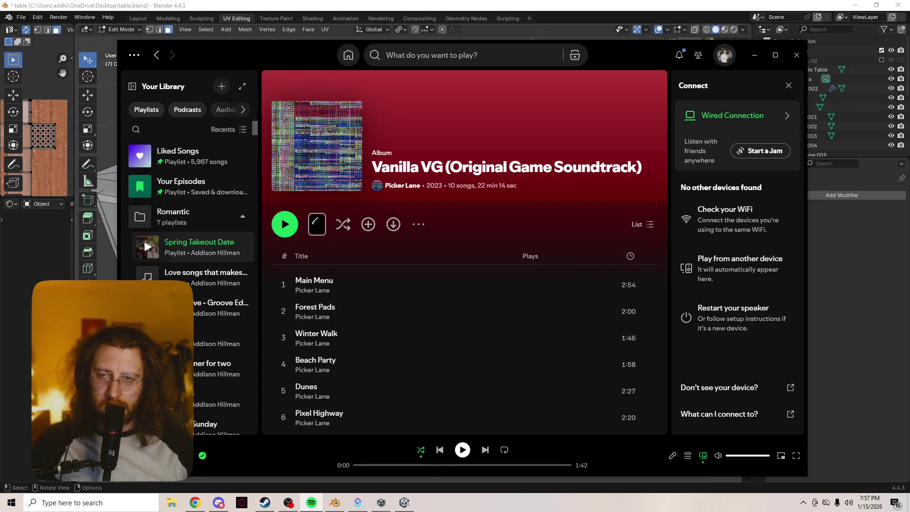
pyautogui.scroll(-10, 135, 147)
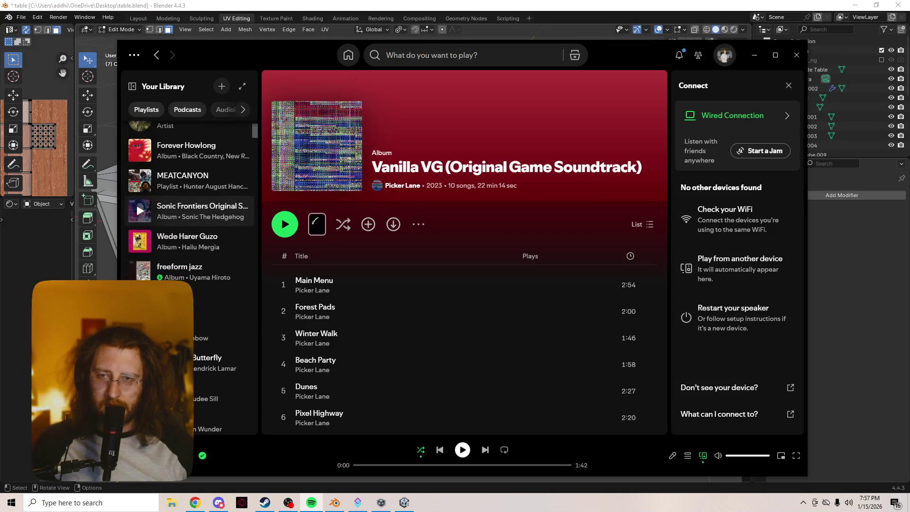
pyautogui.scroll(4, 140, 213)
pyautogui.scroll(6, 140, 216)
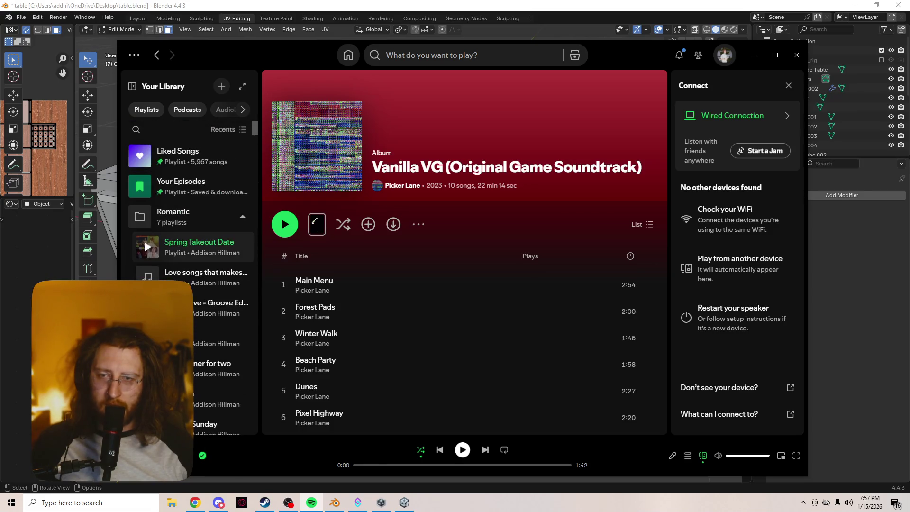
pyautogui.scroll(-10, 143, 237)
pyautogui.scroll(-5, 141, 239)
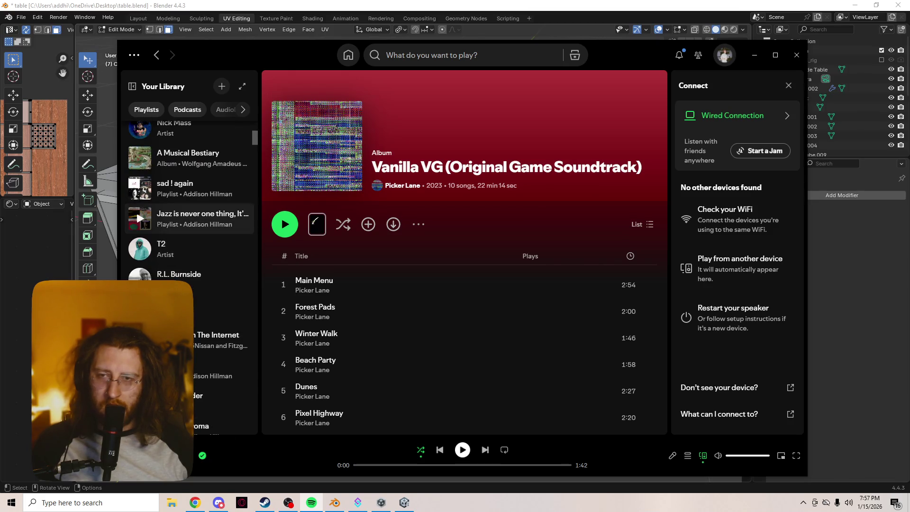
pyautogui.scroll(-3, 140, 237)
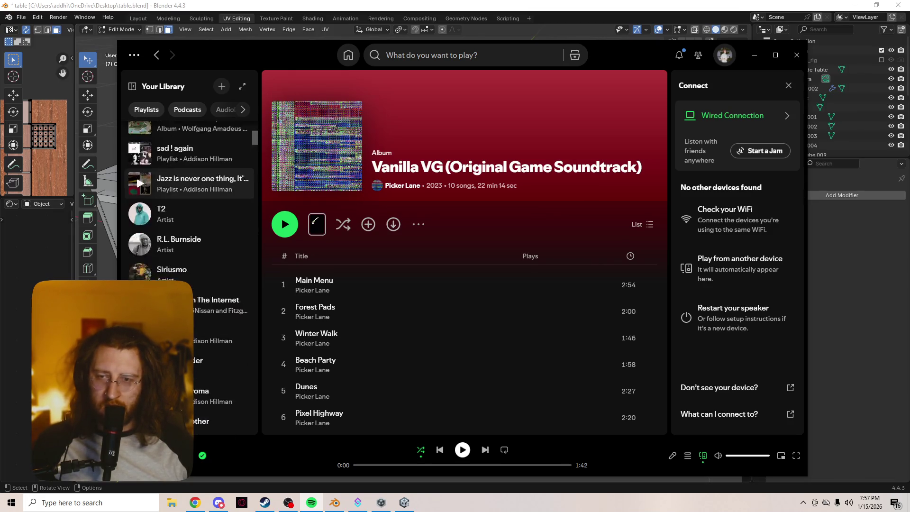
pyautogui.click(140, 275)
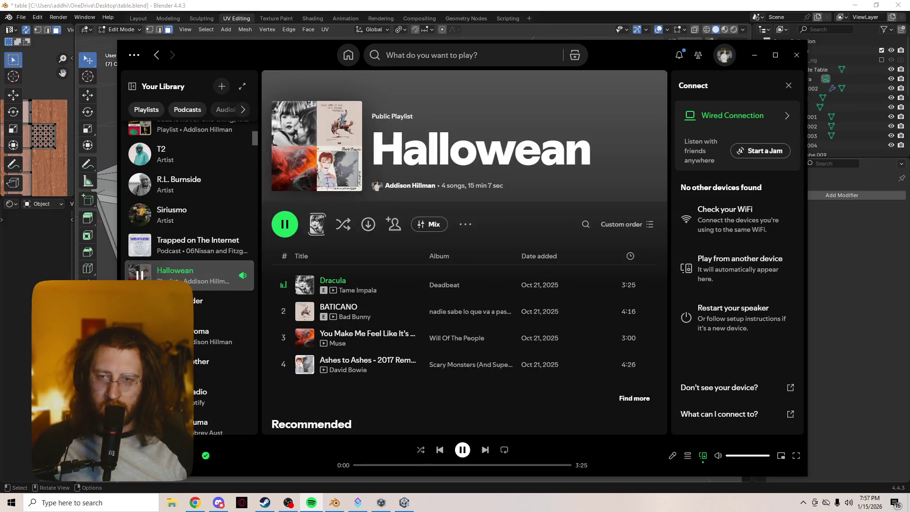
pyautogui.press('space')
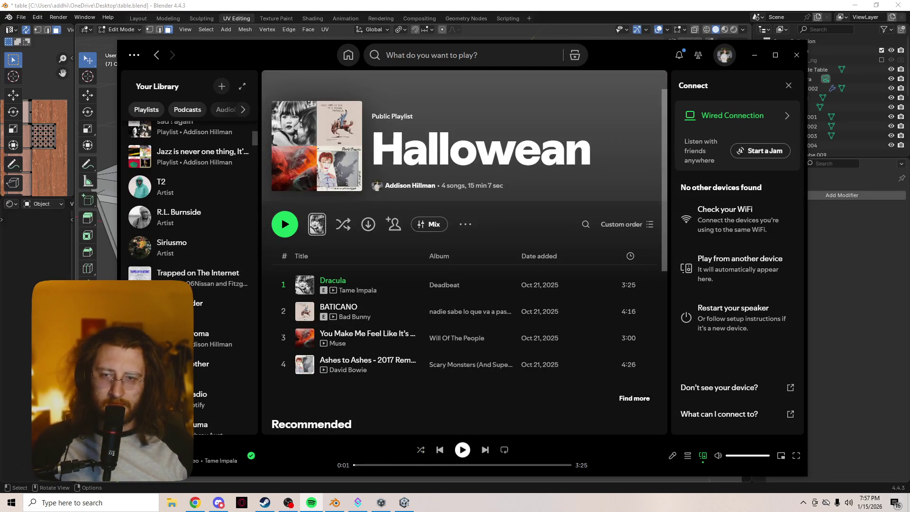
# Play the Heavy Metal album from Your Library and minimize Spotify
pyautogui.scroll(-10, 140, 278)
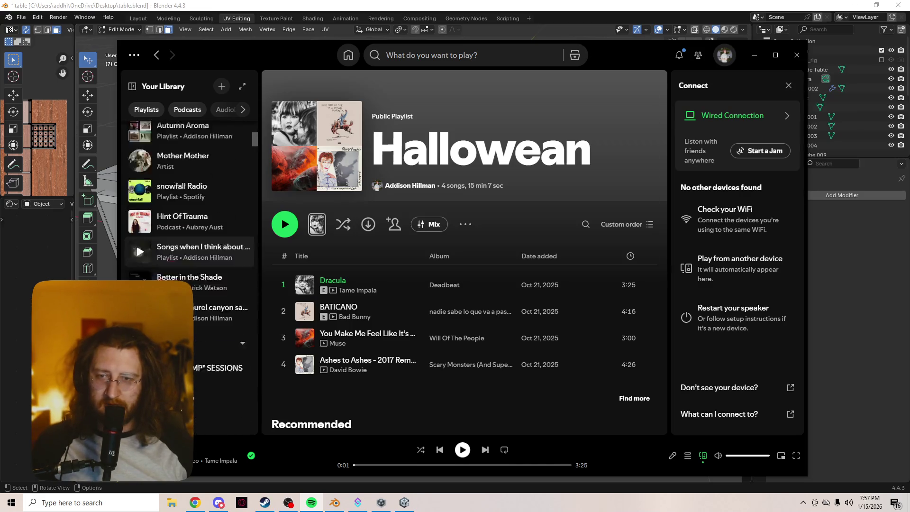
pyautogui.scroll(-5, 140, 127)
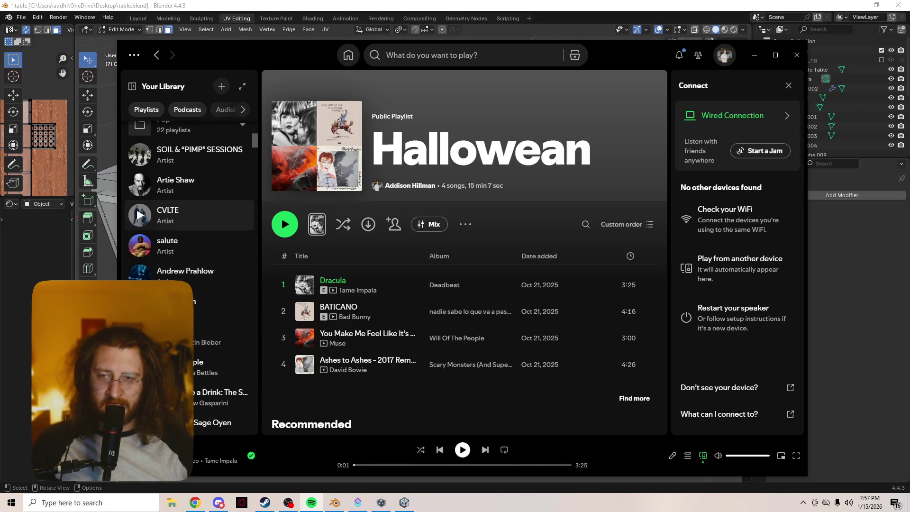
pyautogui.scroll(-5, 139, 127)
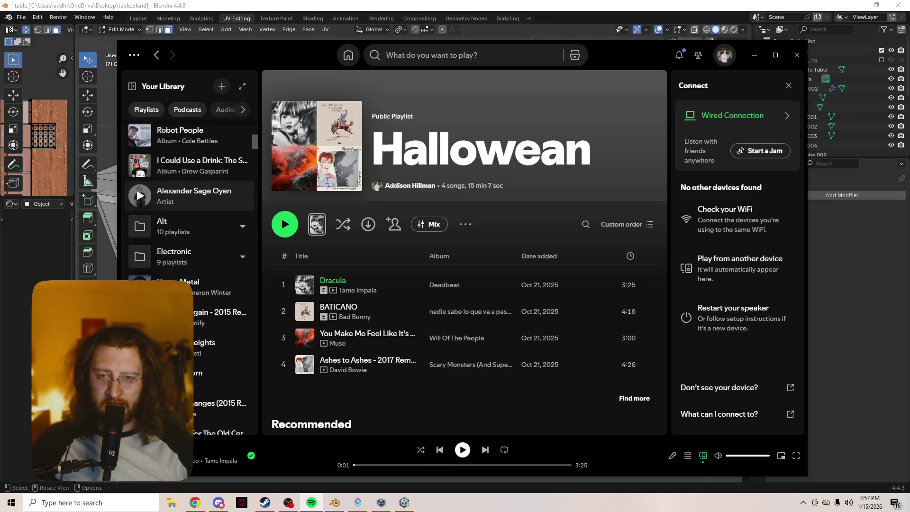
pyautogui.scroll(1, 140, 217)
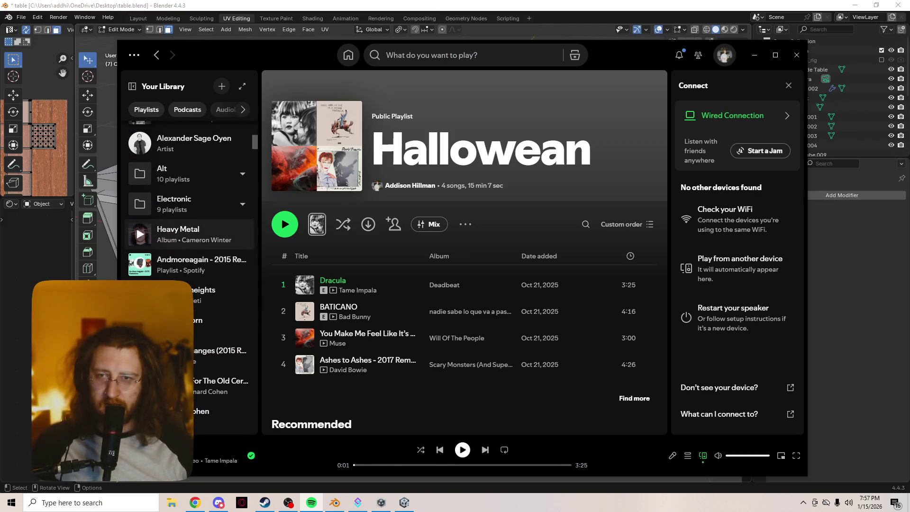
pyautogui.doubleClick(142, 232)
pyautogui.scroll(2, 190, 199)
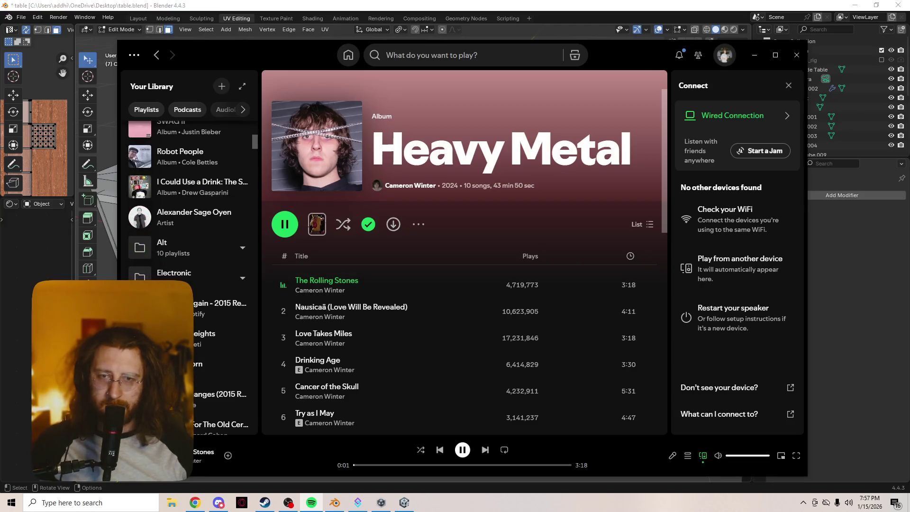
pyautogui.click(754, 55)
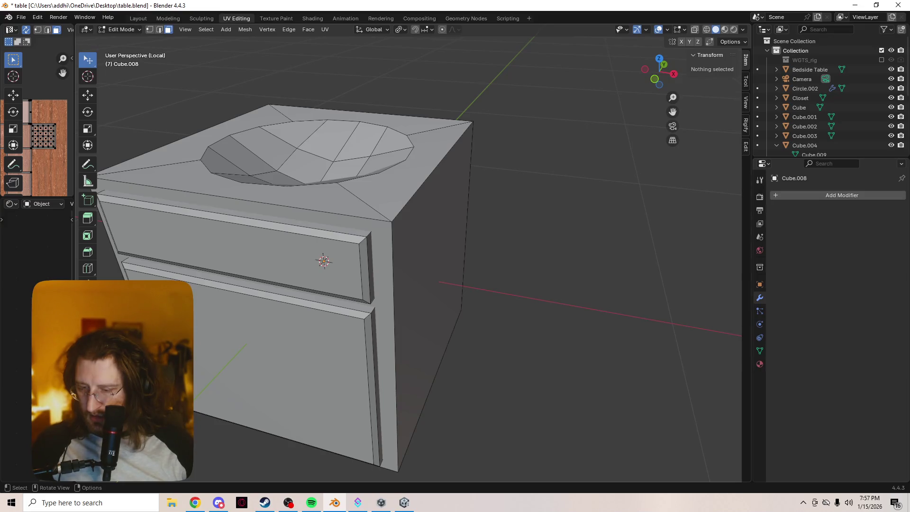
# In Object Mode, scale the cabinet along Y to 0.237, about 0.49 m deep
pyautogui.moveTo(427, 237)
pyautogui.mouseDown(button='middle')
pyautogui.moveTo(303, 223)
pyautogui.moveTo(266, 260)
pyautogui.moveTo(289, 244)
pyautogui.mouseUp(button='middle')
pyautogui.scroll(-3, 455, 256)
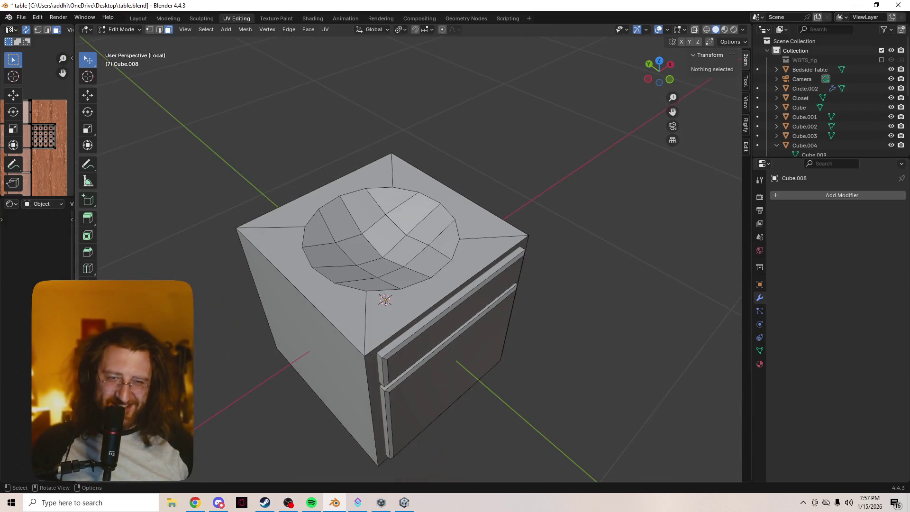
pyautogui.press('Tab')
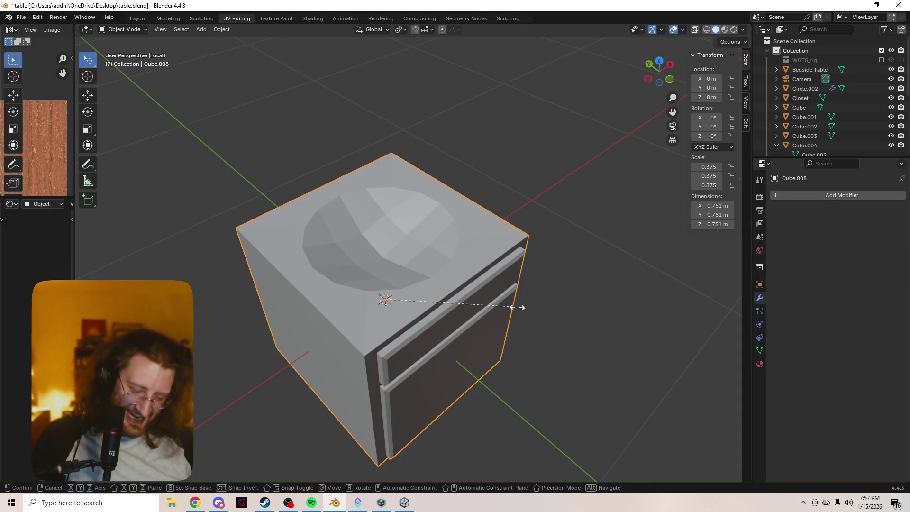
pyautogui.press('s')
pyautogui.press('y')
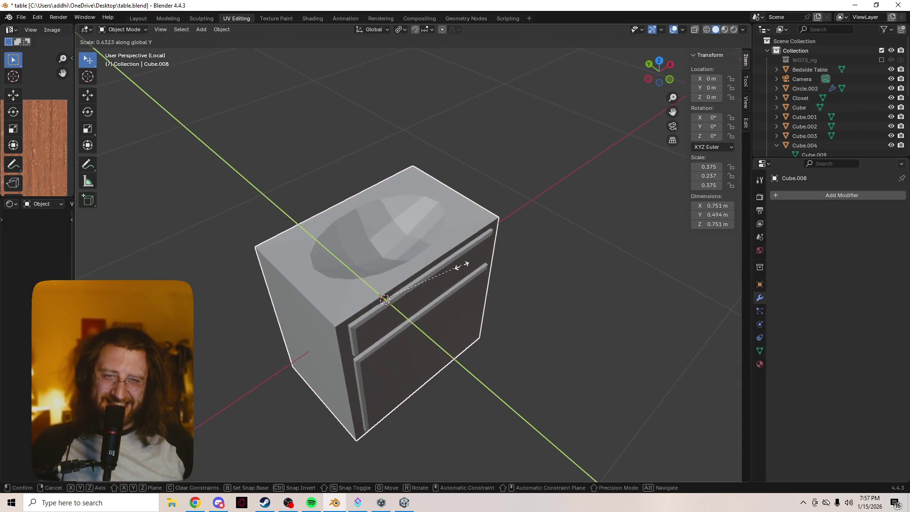
pyautogui.press('Return')
pyautogui.scroll(3, 408, 258)
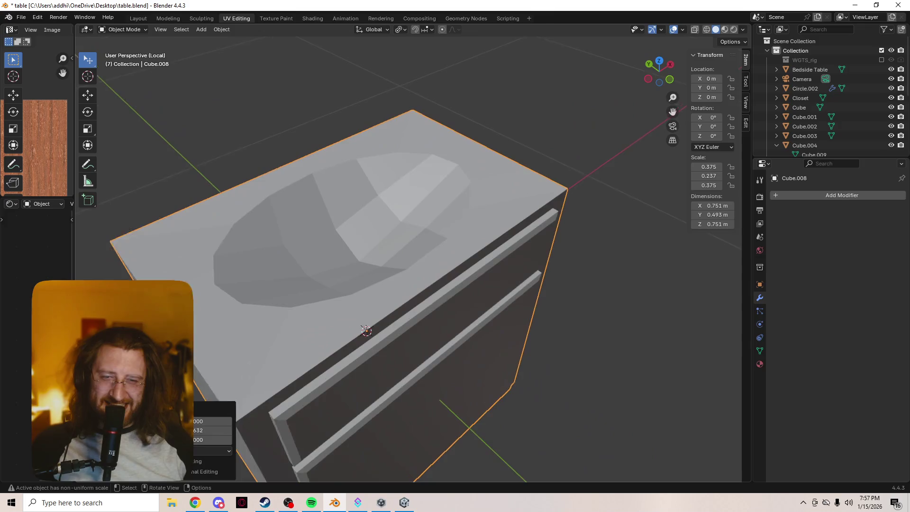
pyautogui.scroll(-1, 408, 258)
# Back in Edit Mode, subdivide the strip face on the cabinet top and deselect everything
pyautogui.press('Tab')
pyautogui.click(294, 197)
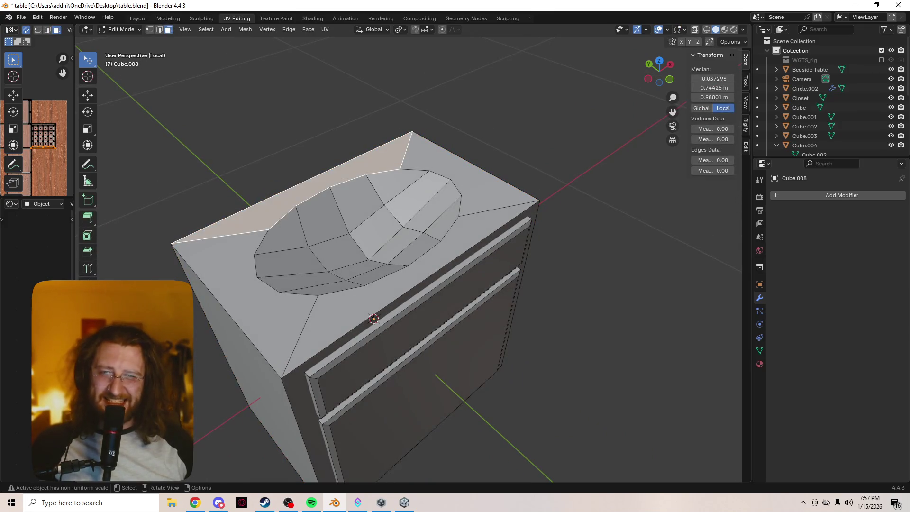
pyautogui.rightClick(294, 207)
pyautogui.rightClick(294, 197)
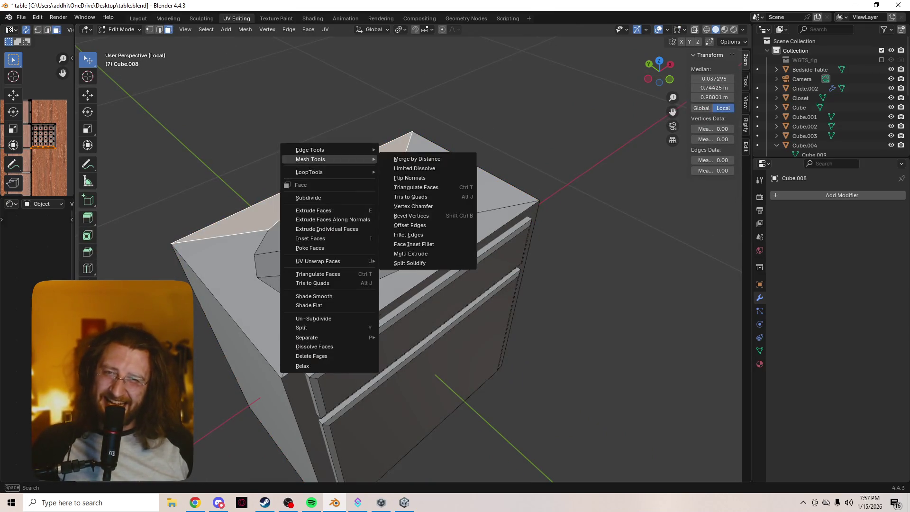
pyautogui.click(294, 197)
pyautogui.scroll(5, 407, 285)
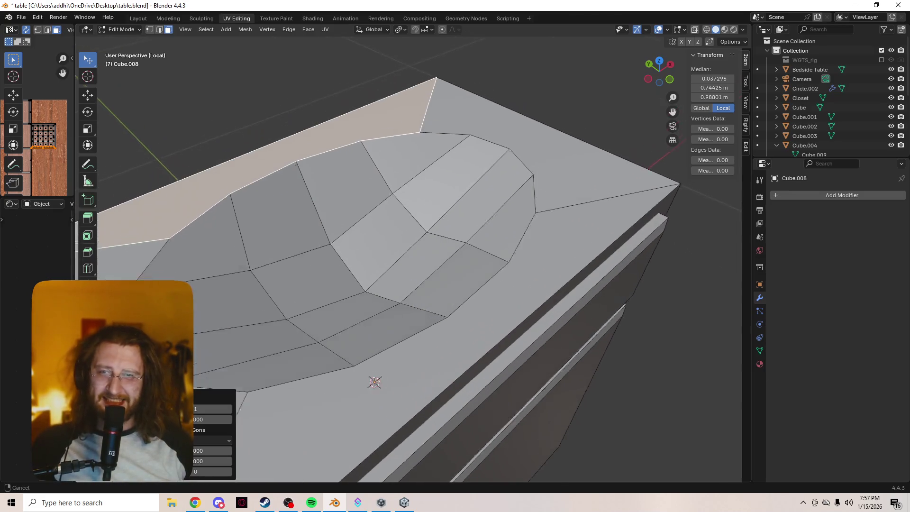
pyautogui.scroll(-3, 420, 270)
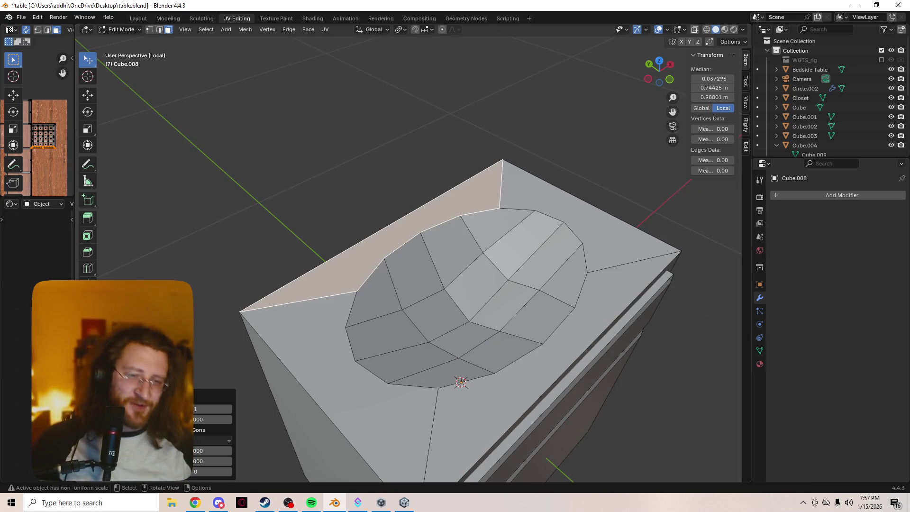
pyautogui.hotkey('alt', 'a')
pyautogui.hotkey('shift', 'a')
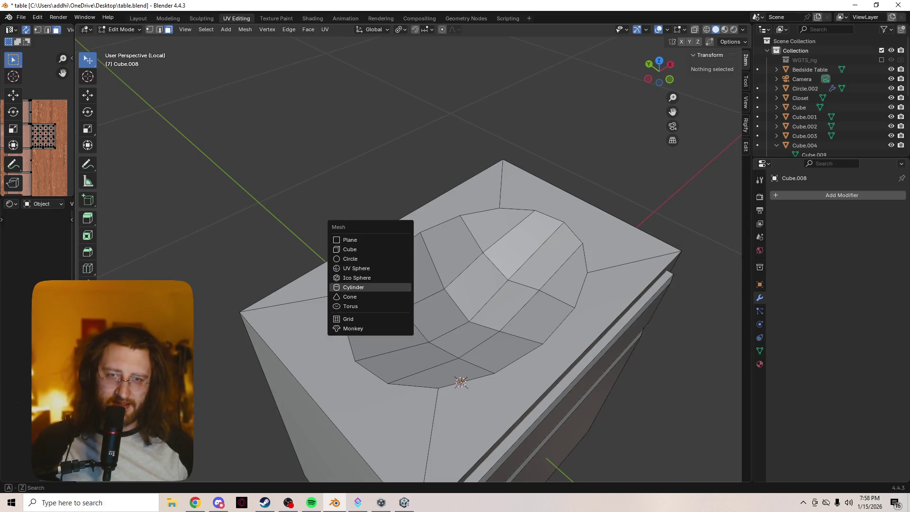
# Add a cylinder, shrink it to 0.146 scale, and turn on X-ray to see it
pyautogui.click(353, 287)
pyautogui.press('s')
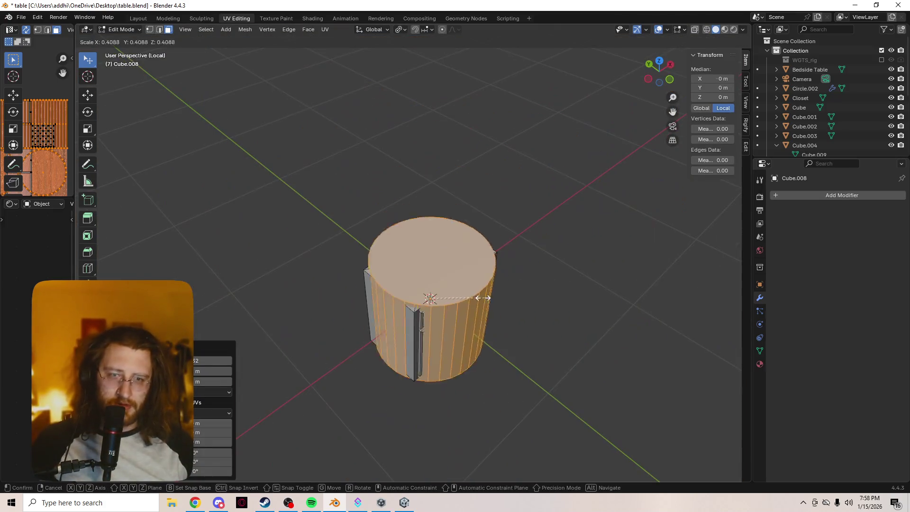
pyautogui.click(469, 297)
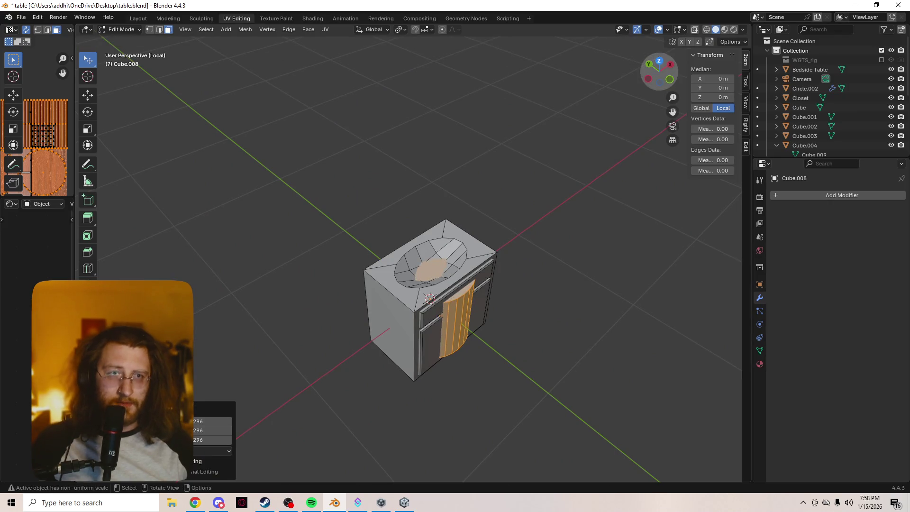
pyautogui.click(658, 30)
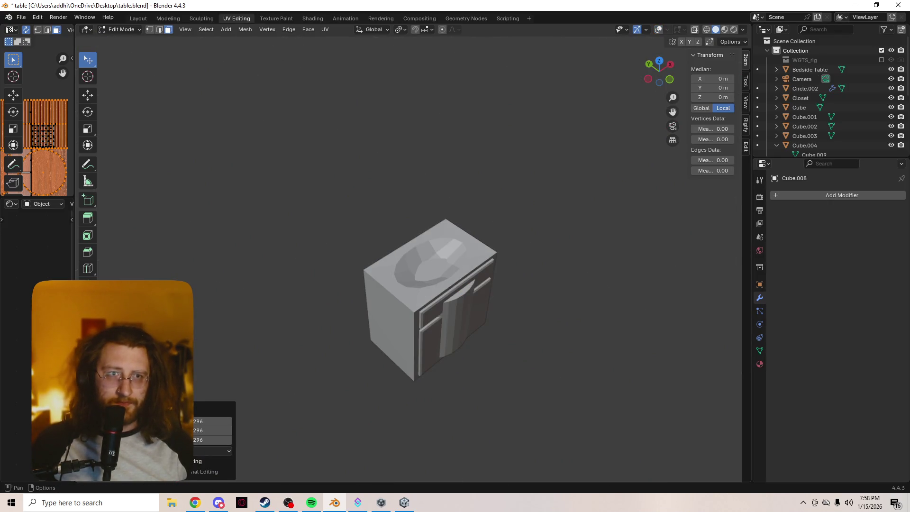
pyautogui.click(658, 30)
pyautogui.click(694, 30)
pyautogui.scroll(6, 426, 284)
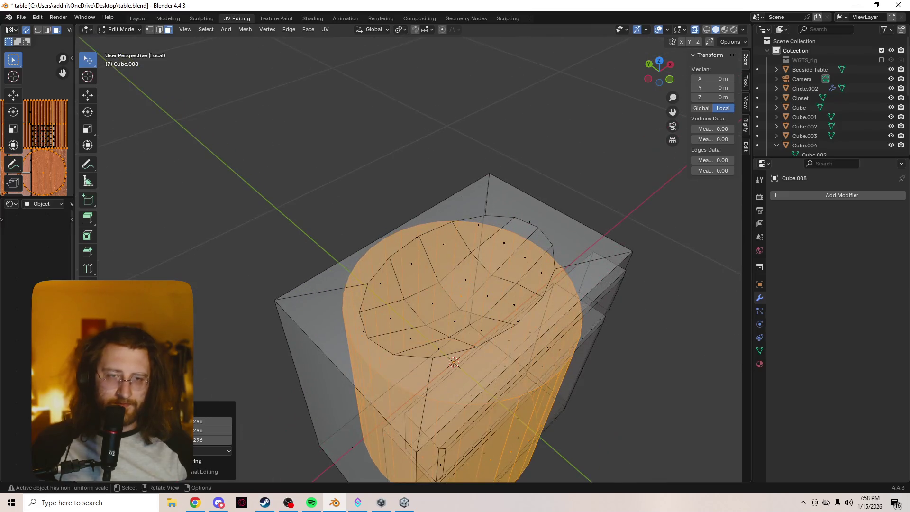
pyautogui.press('s')
pyautogui.click(483, 385)
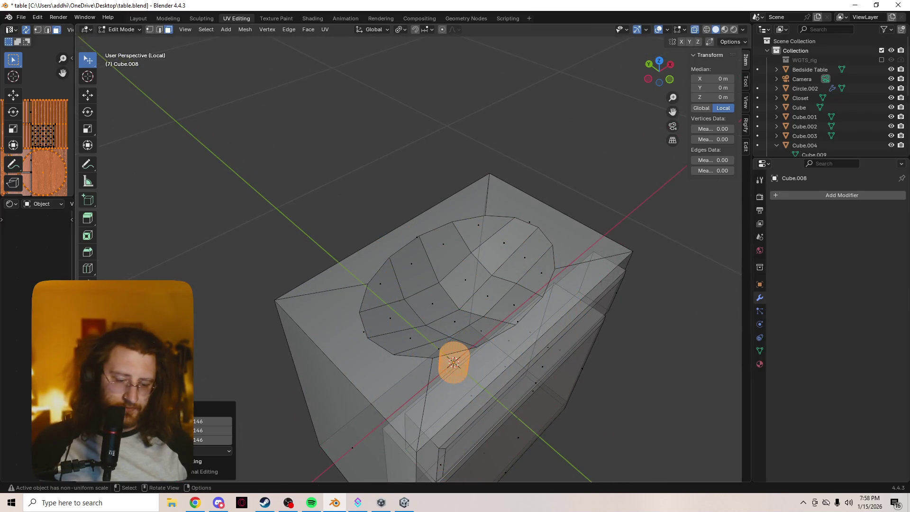
# Move the cylinder up and across so it sits beside the basin's edge
pyautogui.press('g')
pyautogui.press('z')
pyautogui.click(482, 308)
pyautogui.moveTo(482, 308); pyautogui.dragTo(450, 299, button='middle')
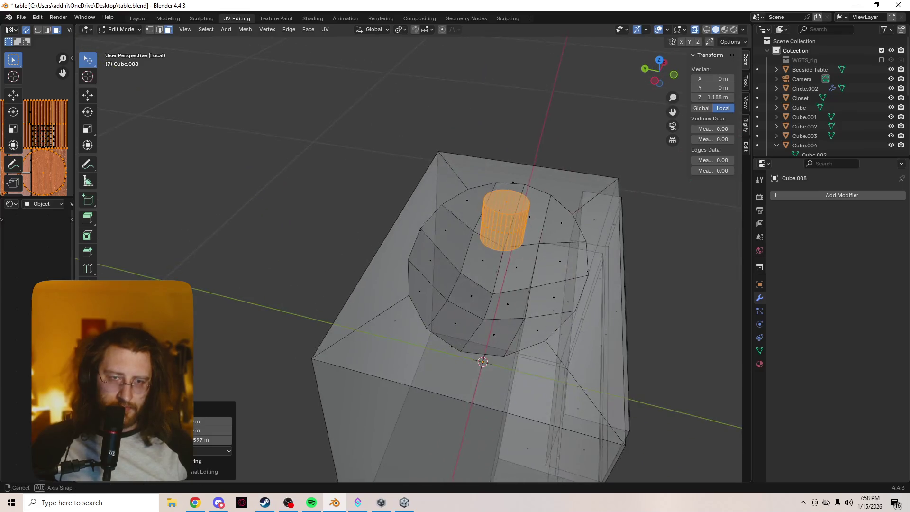
pyautogui.moveTo(483, 362); pyautogui.dragTo(476, 353, button='middle')
pyautogui.press('g')
pyautogui.hotkey('shift', 'z')
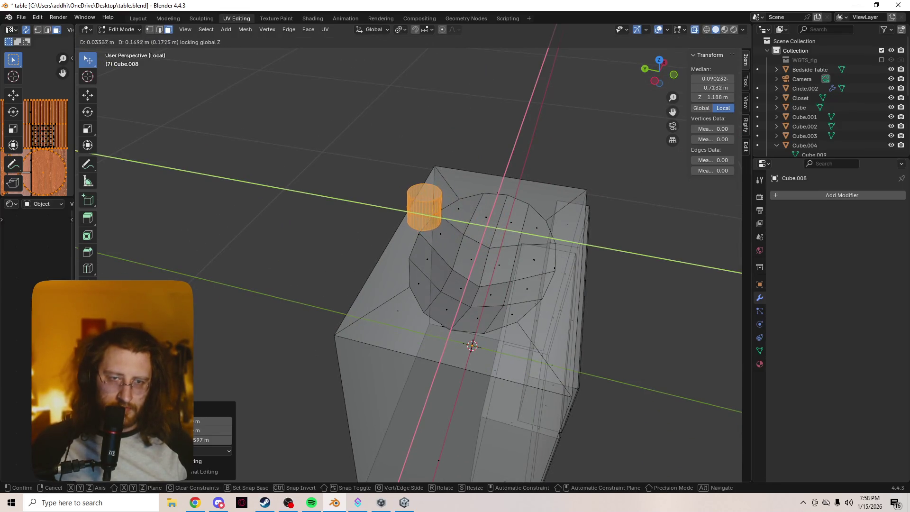
pyautogui.click(452, 348)
pyautogui.scroll(6, 452, 348)
pyautogui.moveTo(453, 348); pyautogui.dragTo(449, 375, button='middle')
# Lower the cylinder, shrink it slightly, and settle it on the countertop at Z 1.006 m
pyautogui.press('g')
pyautogui.press('z')
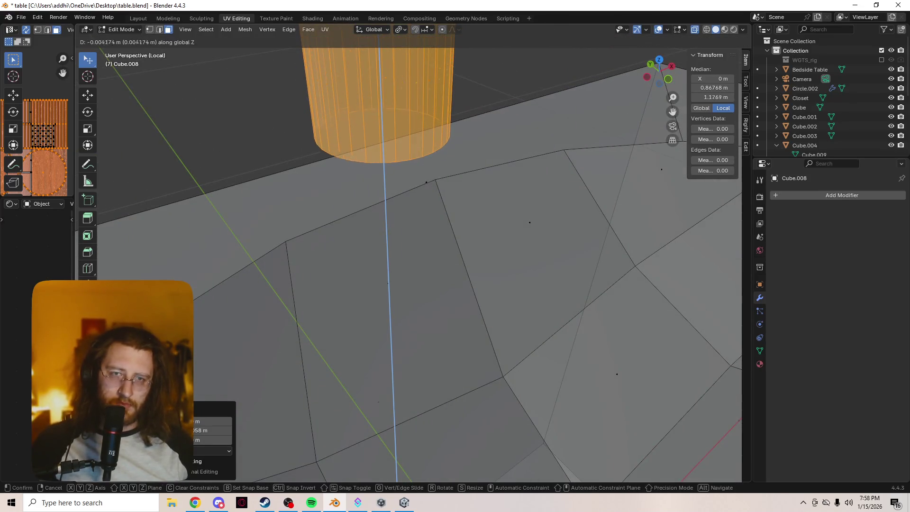
pyautogui.press('Return')
pyautogui.press('s')
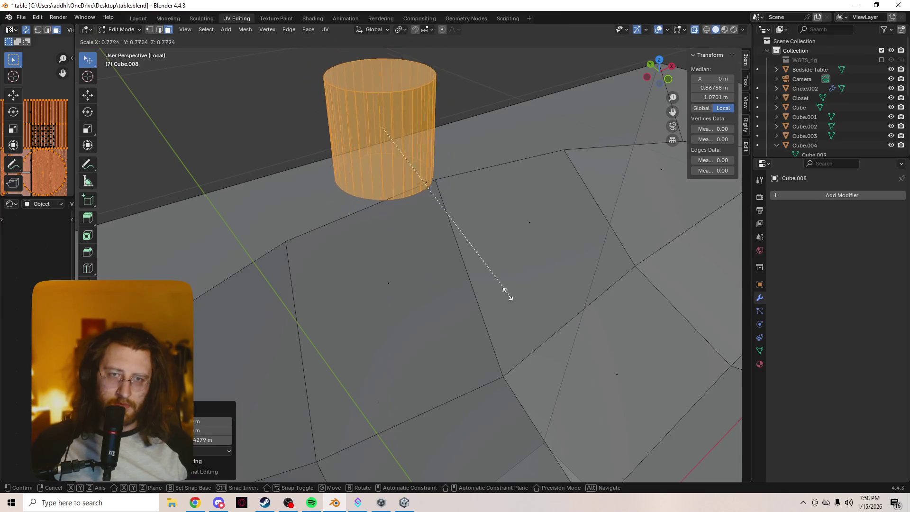
pyautogui.click(442, 253)
pyautogui.moveTo(442, 253)
pyautogui.mouseDown(button='middle')
pyautogui.moveTo(438, 289)
pyautogui.moveTo(438, 251)
pyautogui.mouseUp(button='middle')
pyautogui.press('g')
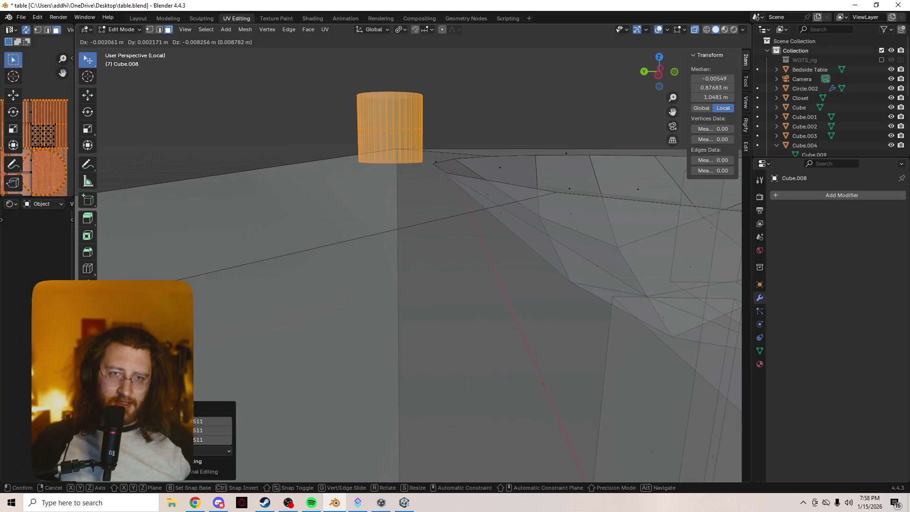
pyautogui.press('z')
pyautogui.press('Return')
pyautogui.scroll(-3, 408, 256)
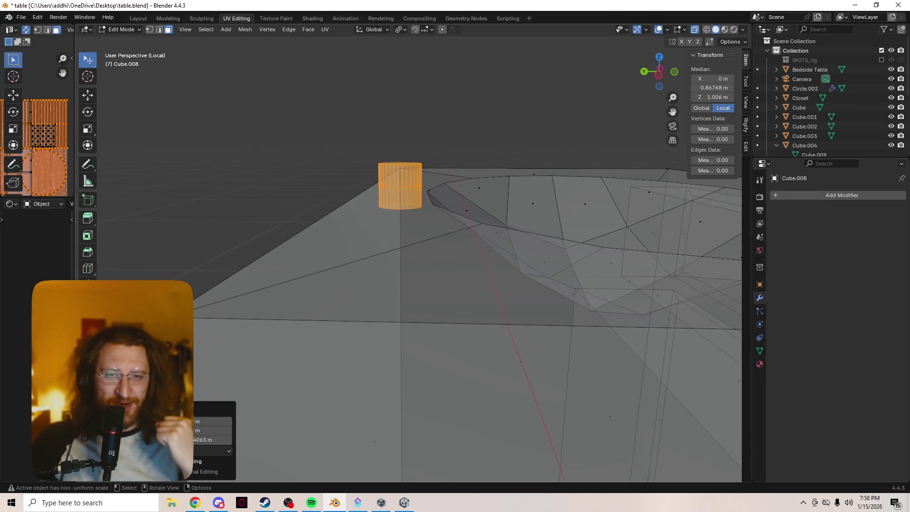
# Extrude the cylinder's top face straight up along Z
pyautogui.moveTo(466, 265); pyautogui.dragTo(476, 284, button='middle')
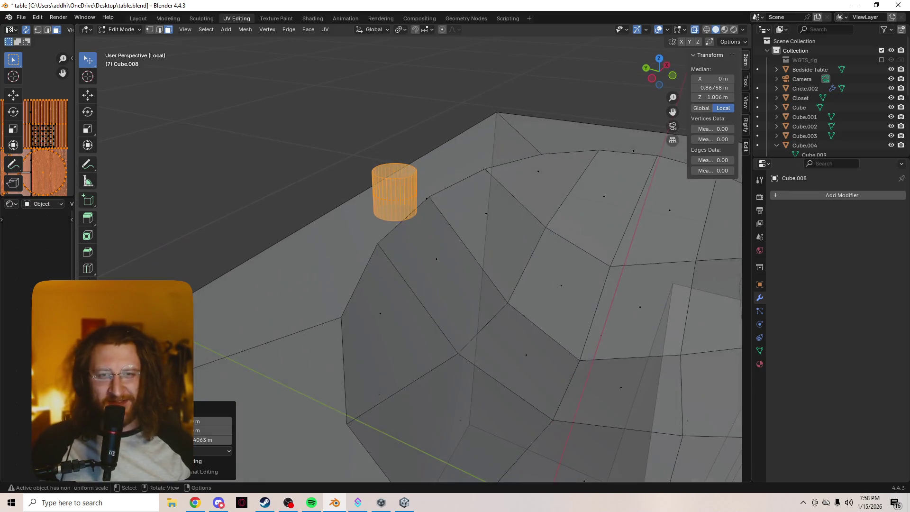
pyautogui.click(395, 171)
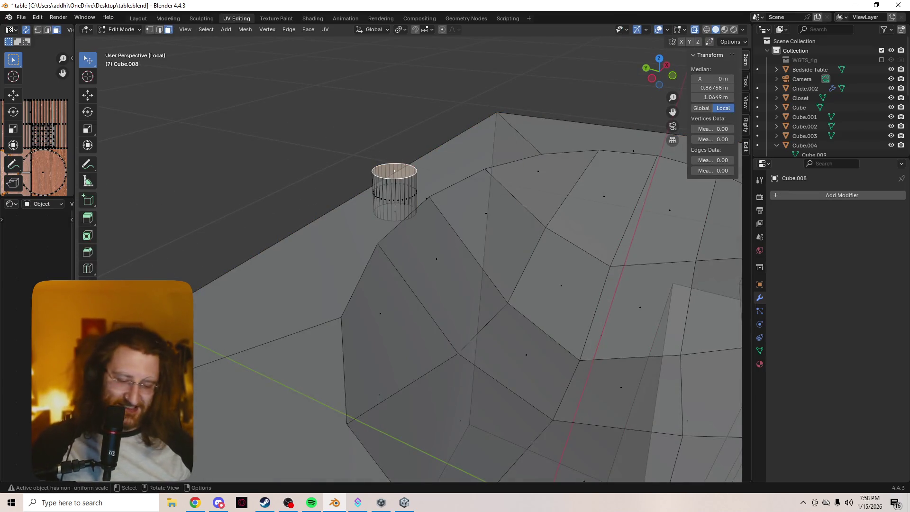
pyautogui.press('e')
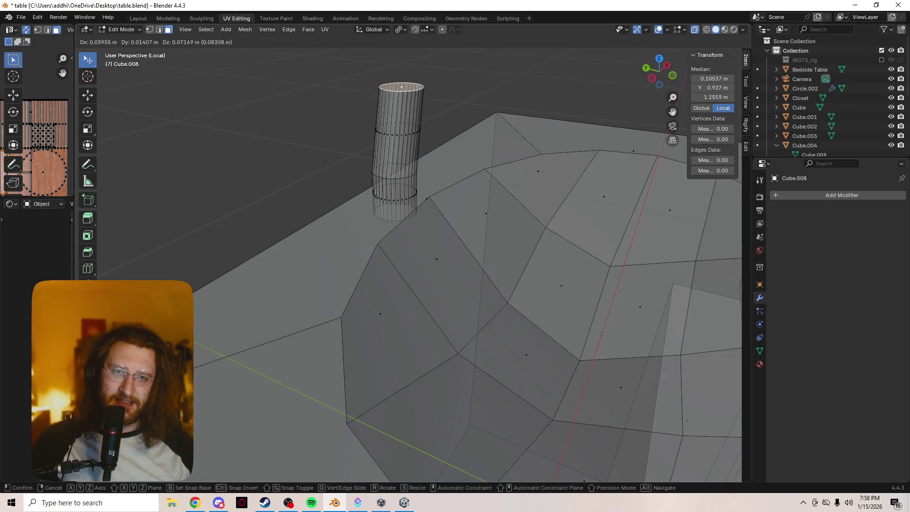
pyautogui.press('z')
pyautogui.press('Return')
pyautogui.scroll(-4, 467, 265)
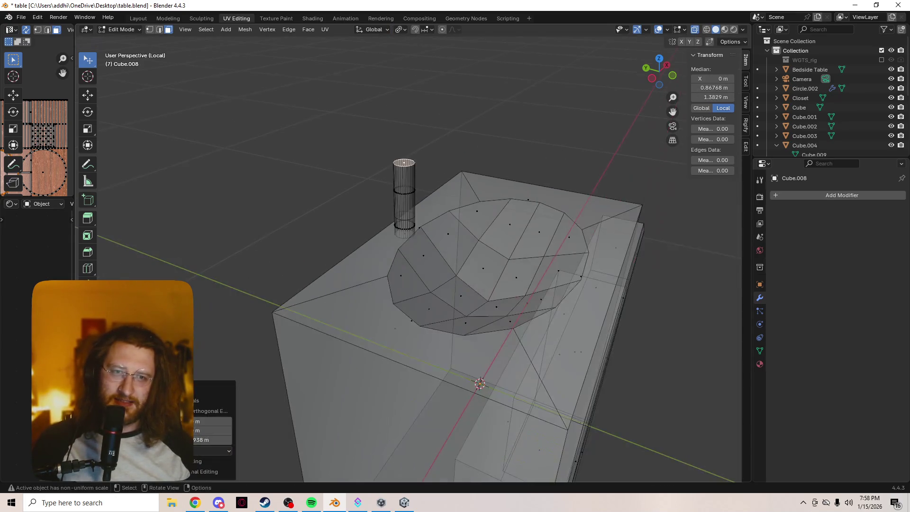
# Select the whole cylinder with Ctrl+L and scale it down to a thinner pipe
pyautogui.moveTo(466, 265); pyautogui.dragTo(478, 256, button='middle')
pyautogui.press('a')
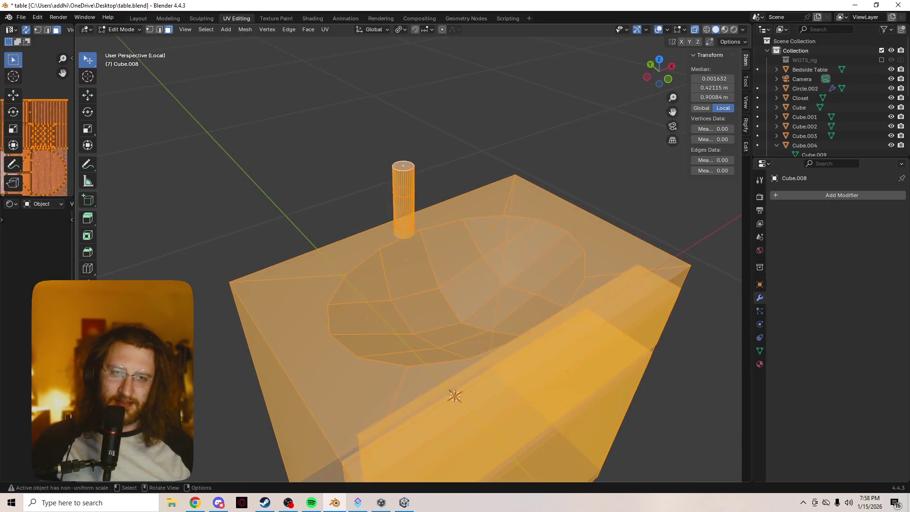
pyautogui.press('Tab')
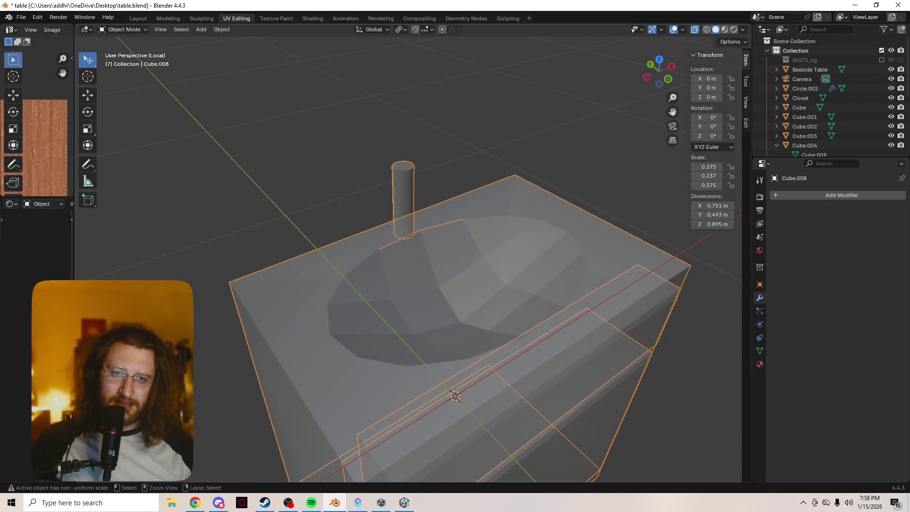
pyautogui.press('Tab')
pyautogui.hotkey('alt', 'a')
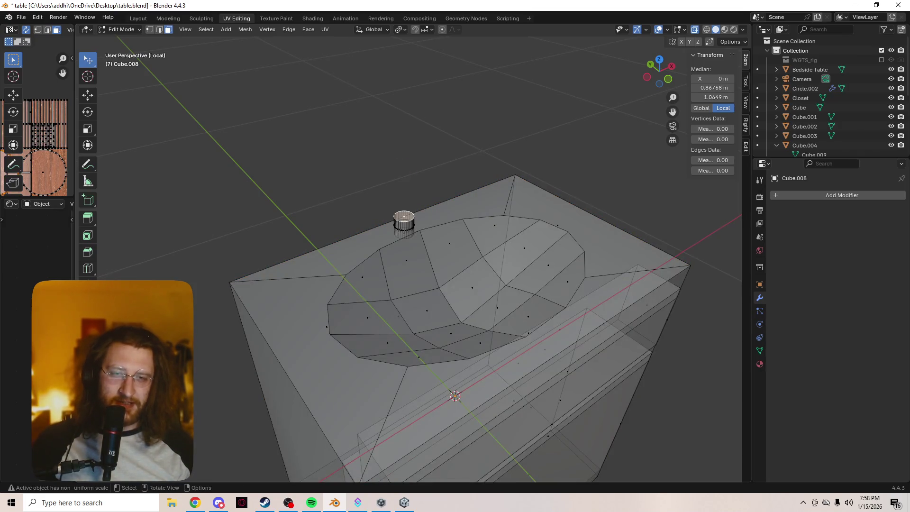
pyautogui.hotkey('ctrl', 'l')
pyautogui.press('s')
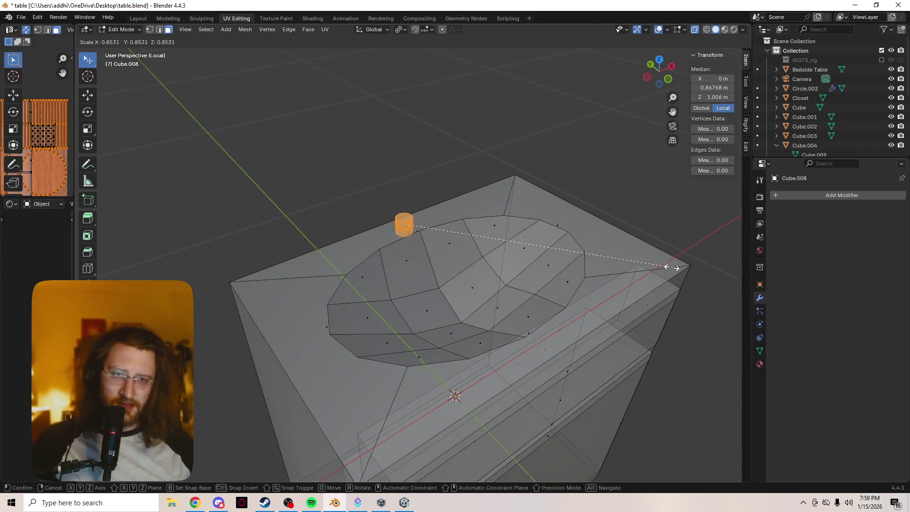
pyautogui.click(573, 264)
pyautogui.moveTo(573, 264); pyautogui.dragTo(538, 239, button='middle')
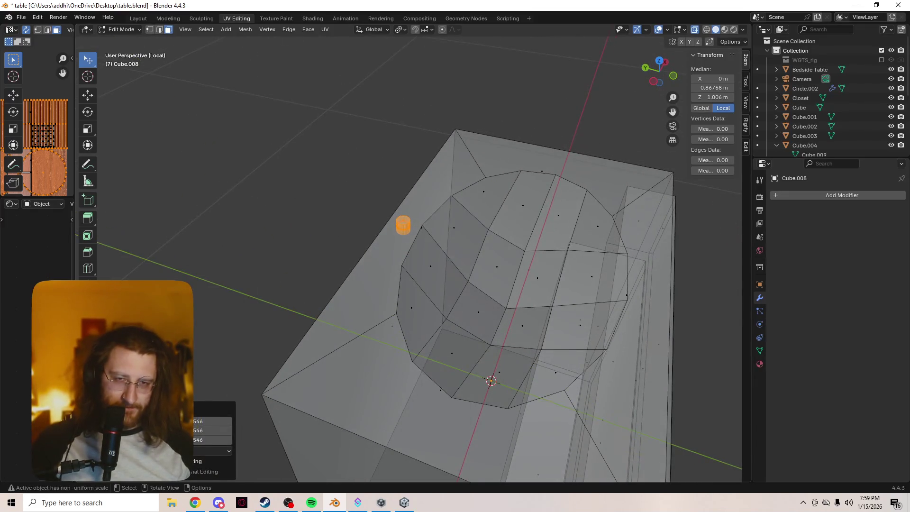
pyautogui.press('s')
pyautogui.press('z')
pyautogui.press('Escape')
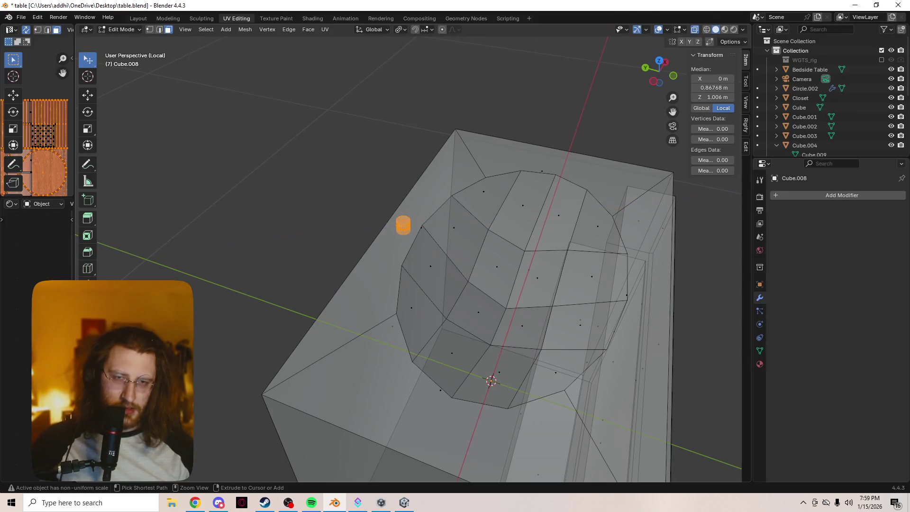
pyautogui.scroll(2, 419, 259)
# Raise the pipe's top face along Z into a tall post, then switch to Chrome
pyautogui.click(397, 203)
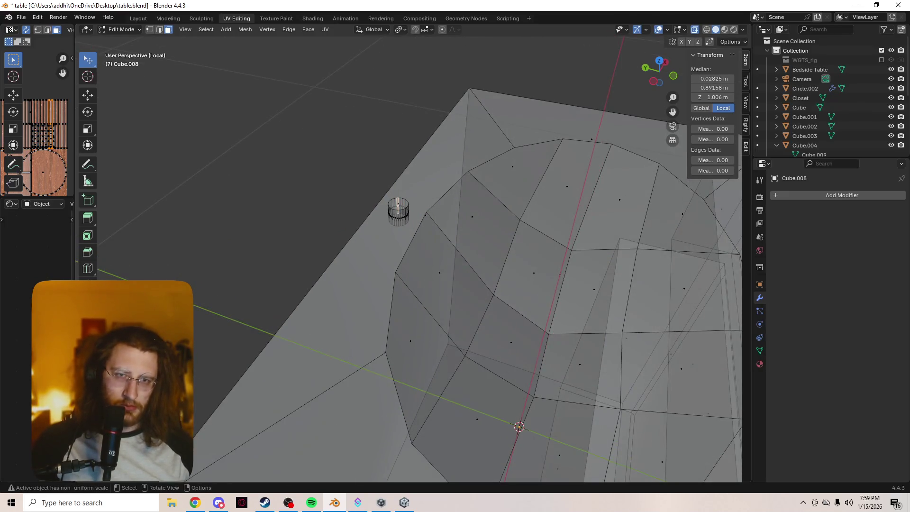
pyautogui.click(398, 203)
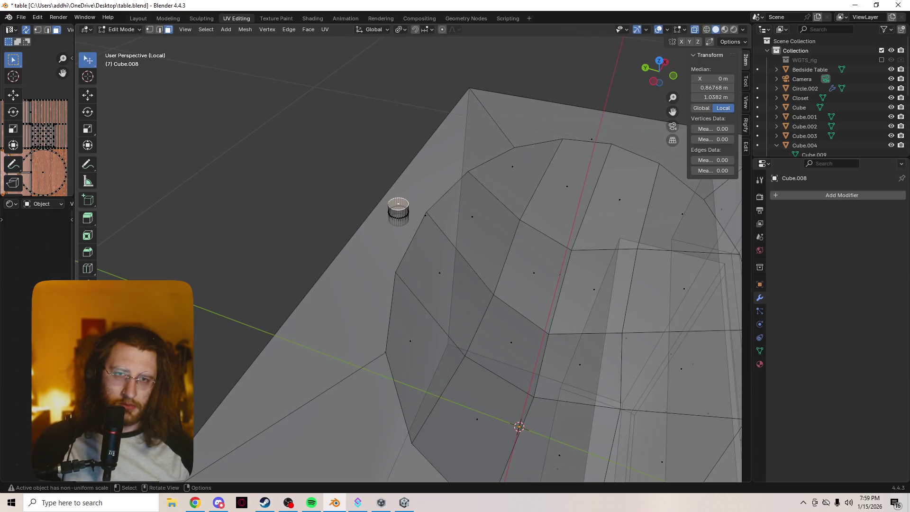
pyautogui.press('g')
pyautogui.press('z')
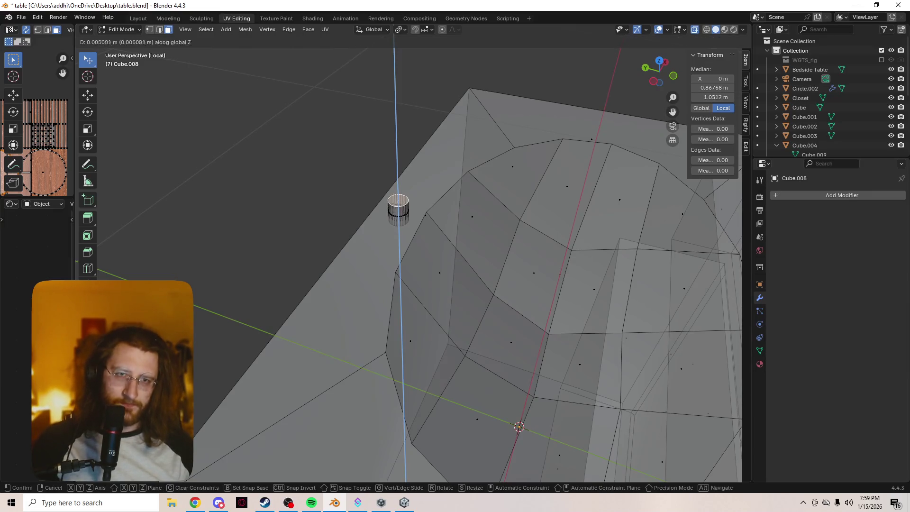
pyautogui.click(519, 426)
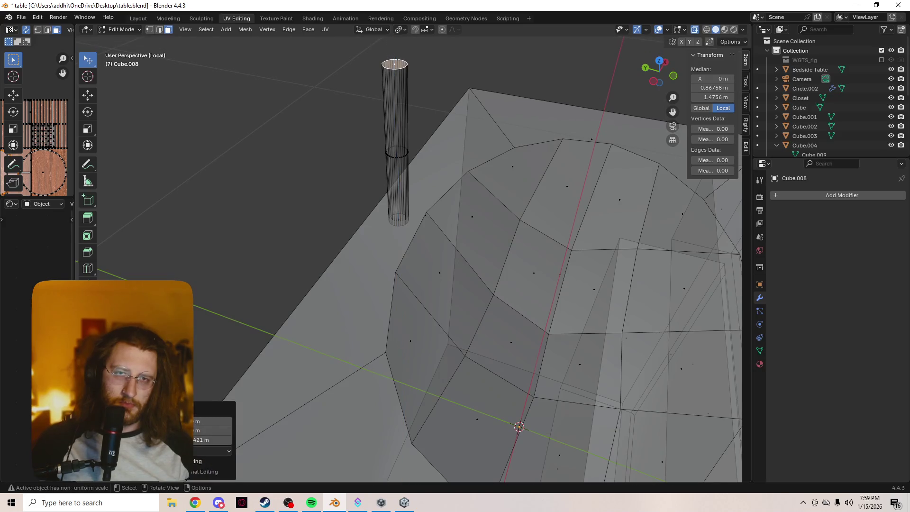
pyautogui.scroll(-5, 517, 427)
pyautogui.moveTo(516, 427)
pyautogui.mouseDown(button='middle')
pyautogui.moveTo(400, 414)
pyautogui.moveTo(441, 404)
pyautogui.mouseUp(button='middle')
pyautogui.scroll(6, 440, 404)
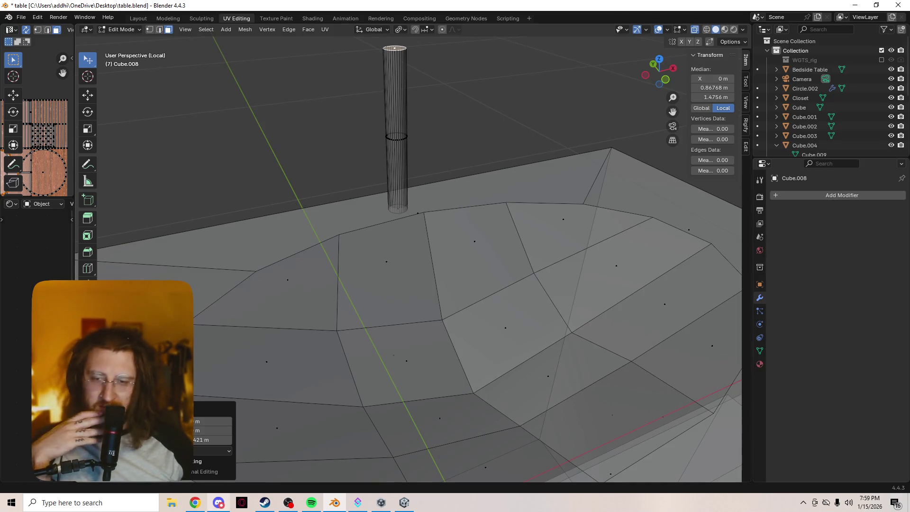
pyautogui.click(195, 502)
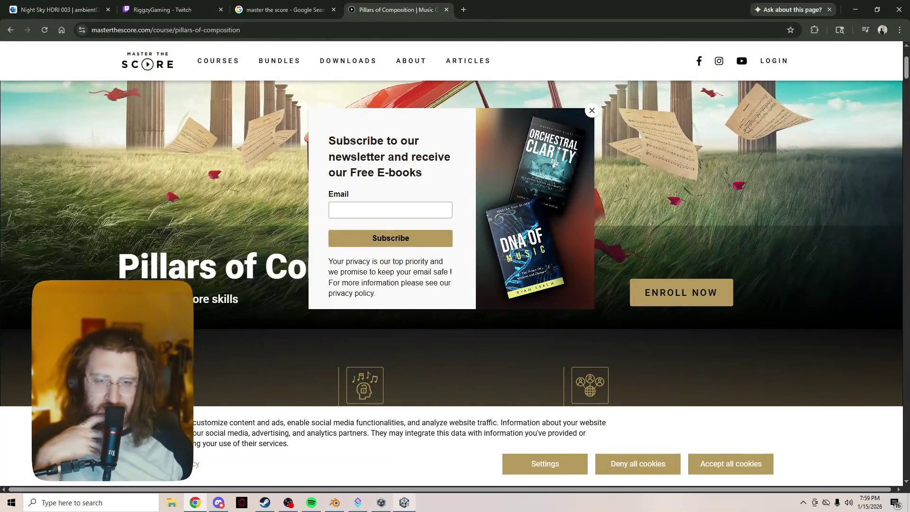
# Check the Unity game view, switch to OBS, and open the Streamable link from chat
pyautogui.click(404, 503)
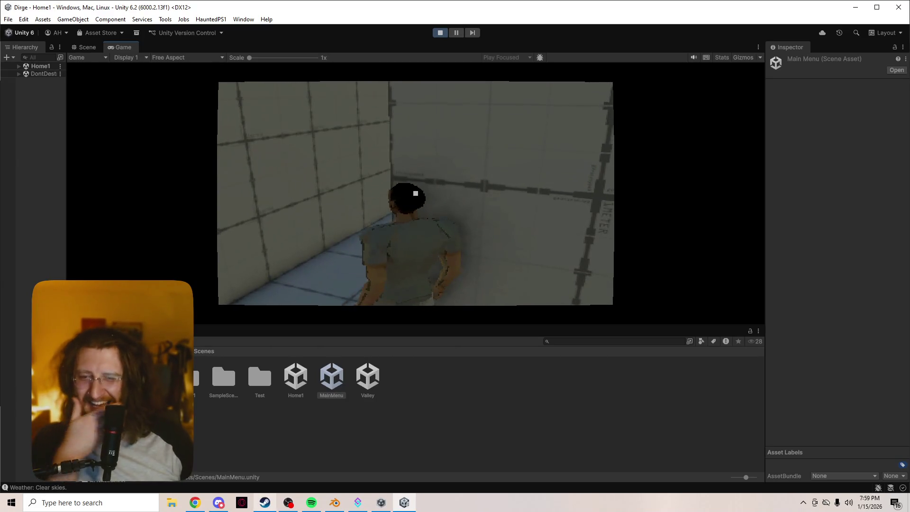
pyautogui.moveTo(218, 502)
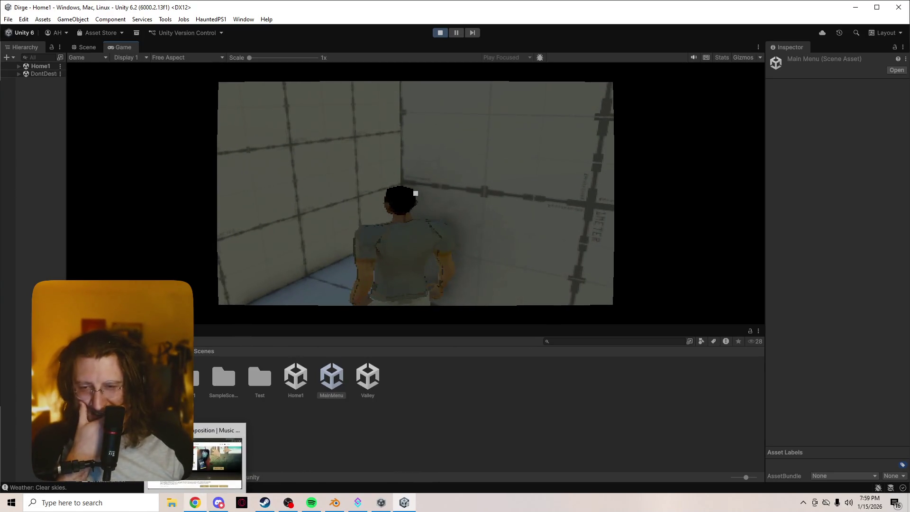
pyautogui.click(289, 502)
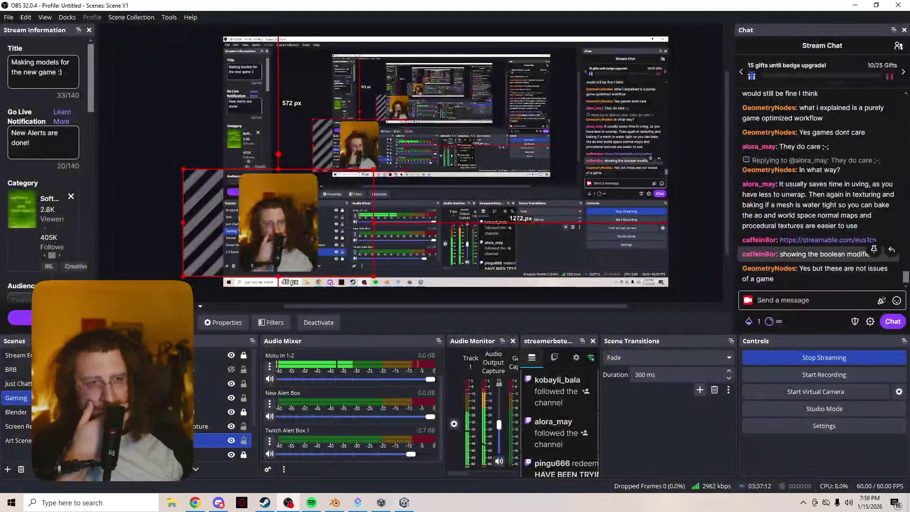
pyautogui.click(827, 240)
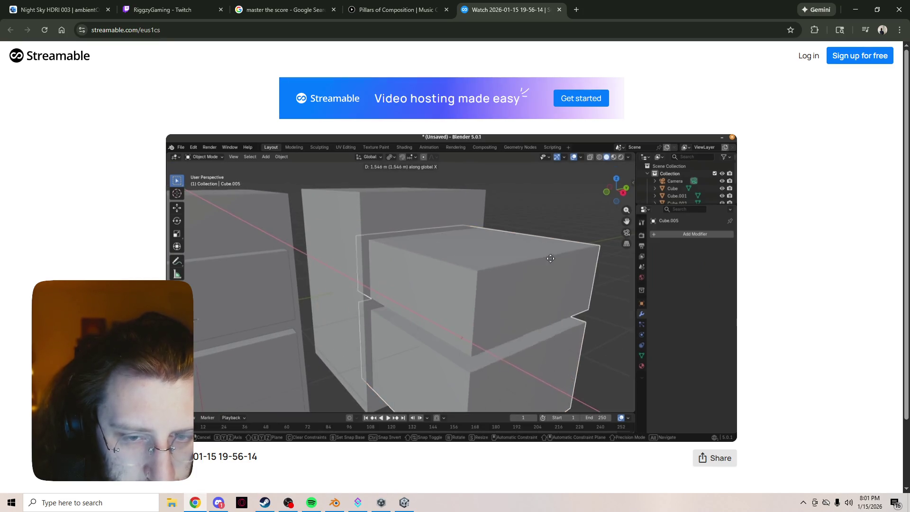
# Play the Streamable clip of the boolean cabinet cut, then return to Blender
pyautogui.rightClick(74, 197)
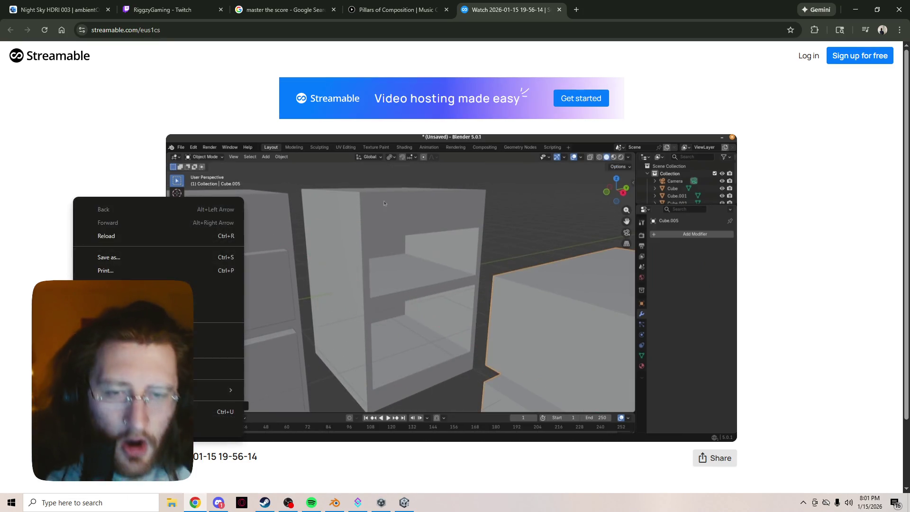
pyautogui.press('Escape')
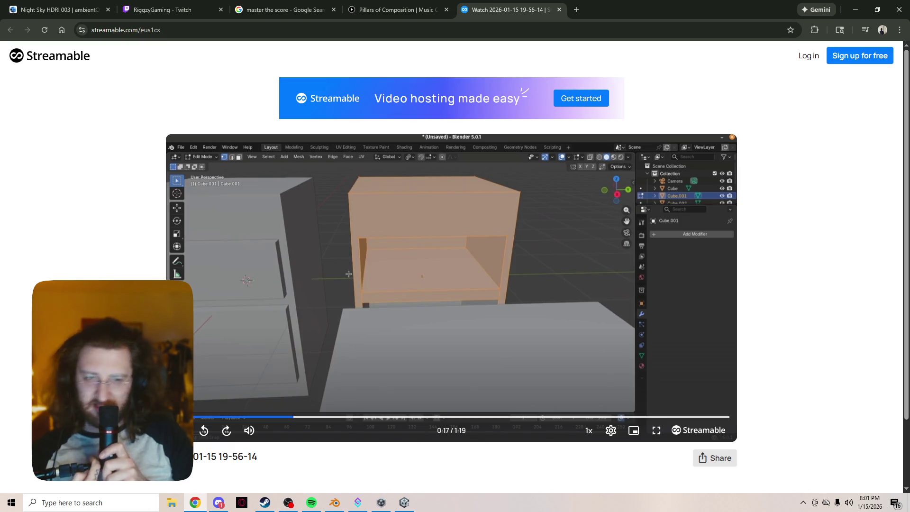
pyautogui.press('space')
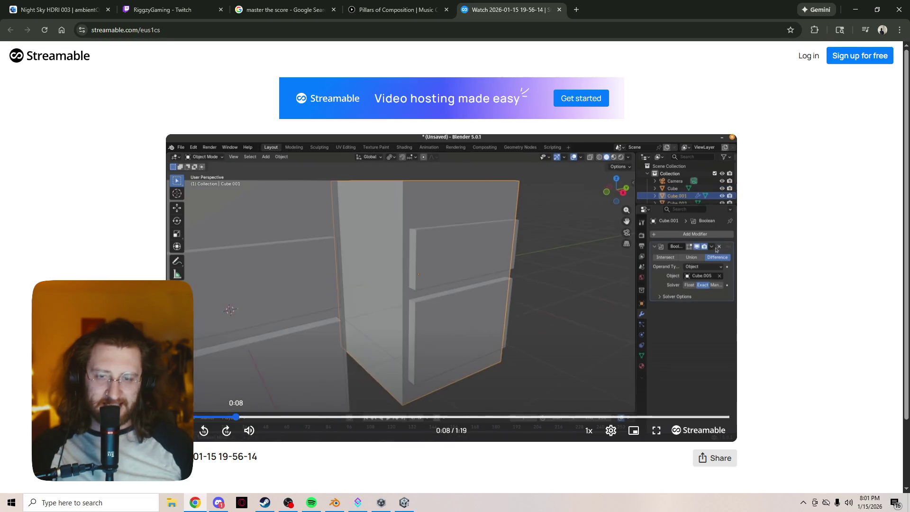
pyautogui.hotkey('alt', 'Tab')
# Select the faucet pipe's top ring and raise it along Z
pyautogui.scroll(-10, 417, 256)
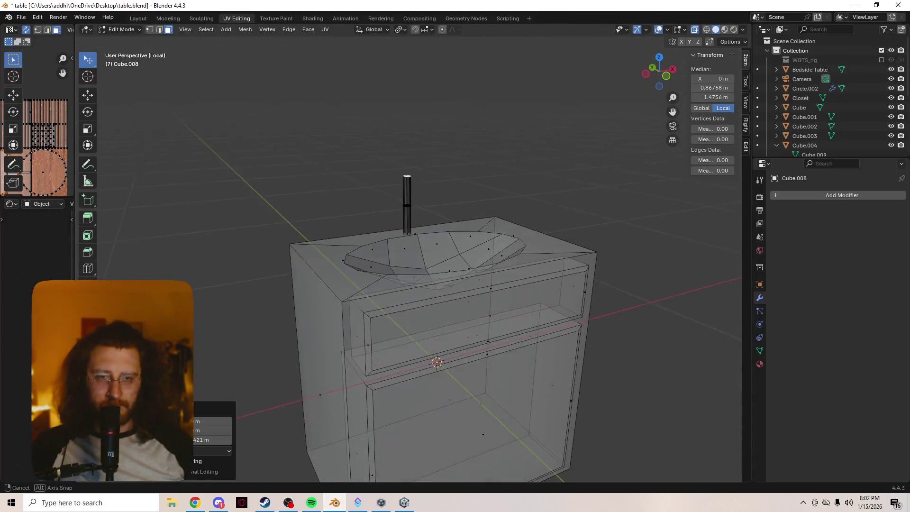
pyautogui.scroll(5, 417, 255)
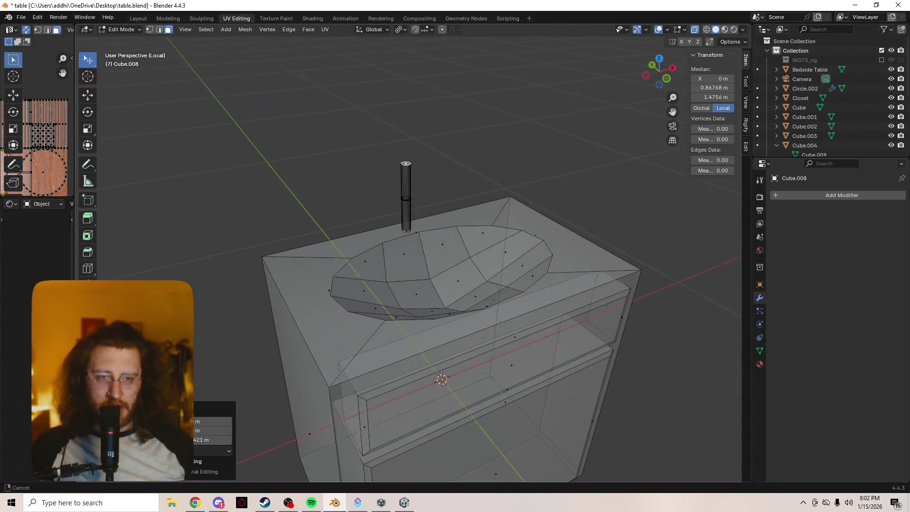
pyautogui.scroll(-8, 417, 256)
pyautogui.hotkey('alt', 'a')
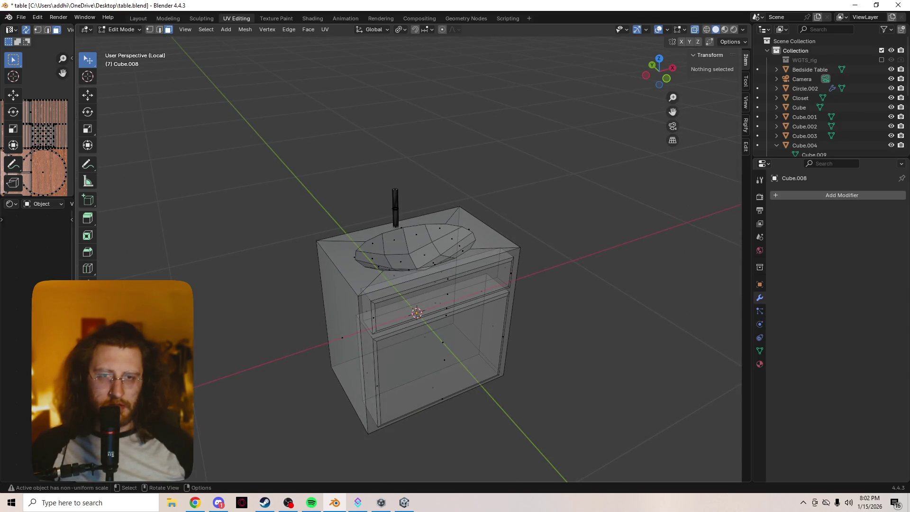
pyautogui.scroll(9, 417, 255)
pyautogui.scroll(5, 374, 189)
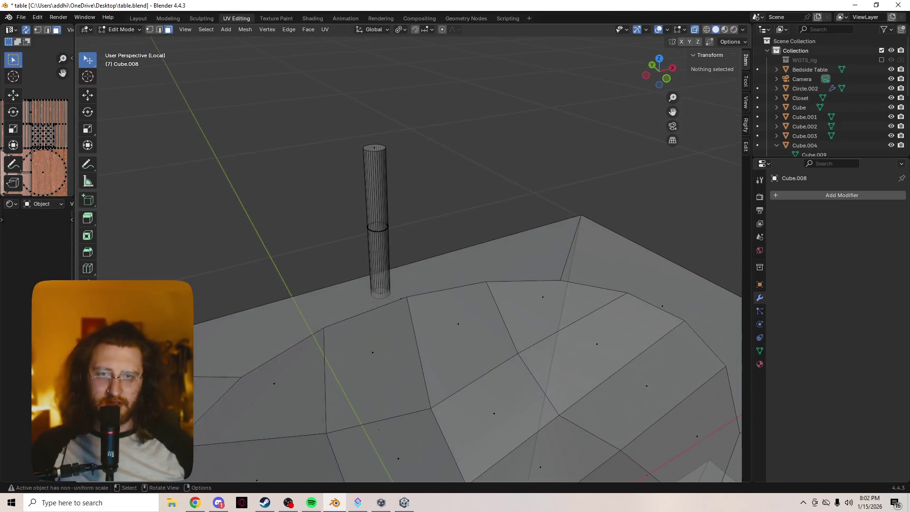
pyautogui.click(374, 147)
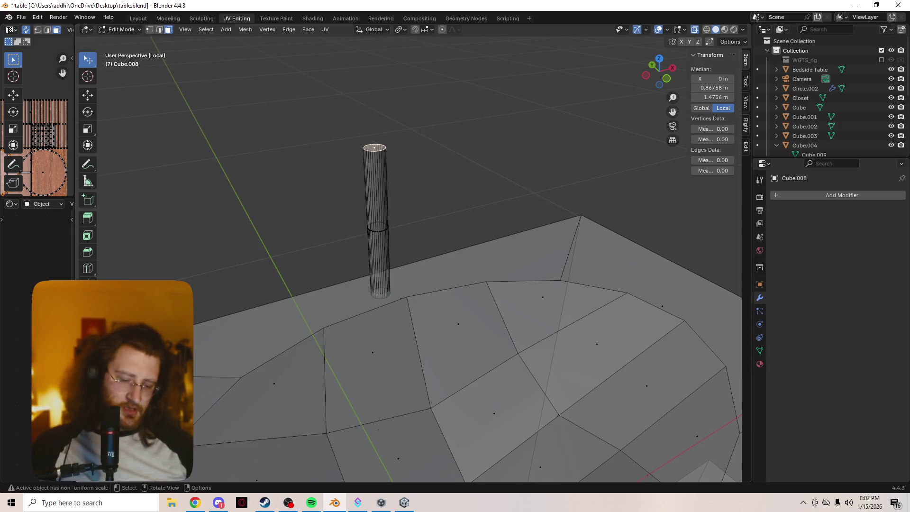
pyautogui.press('g')
pyautogui.press('z')
pyautogui.press('z')
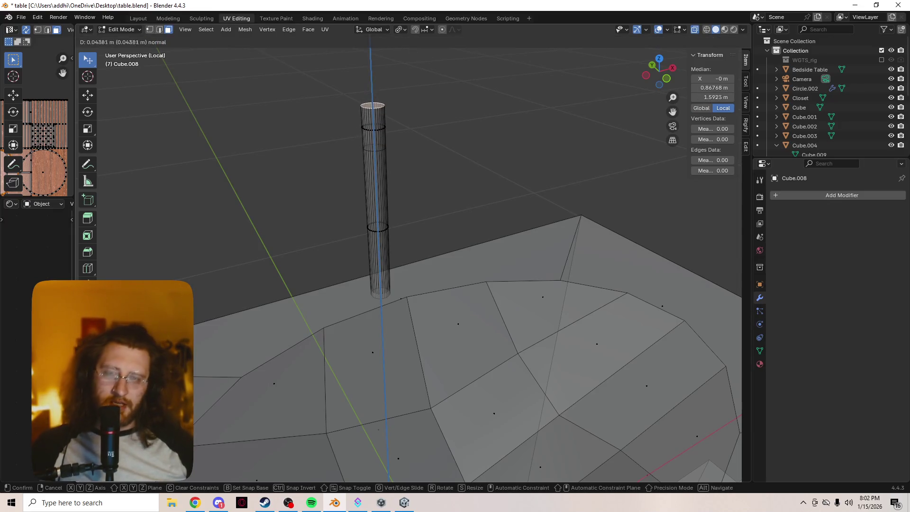
pyautogui.press('Return')
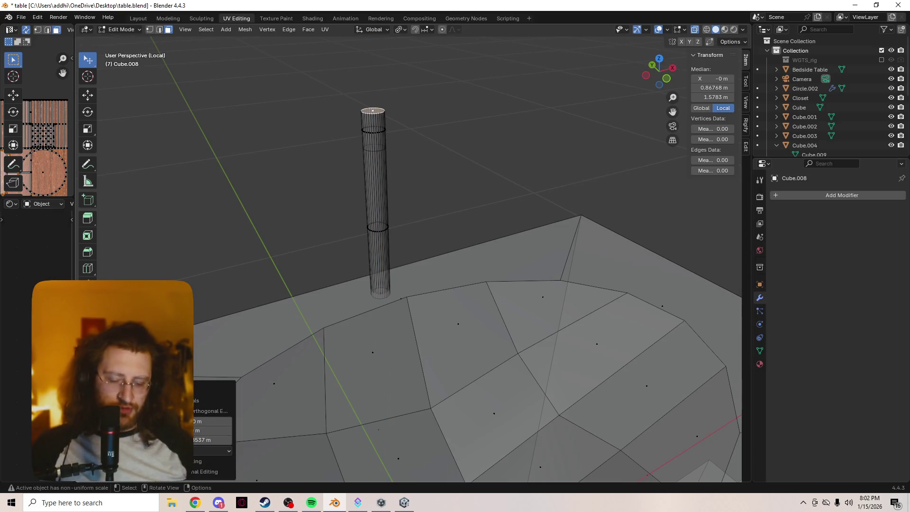
# Tilt the top ring on X, raise it further, and bend it again on X
pyautogui.press('r')
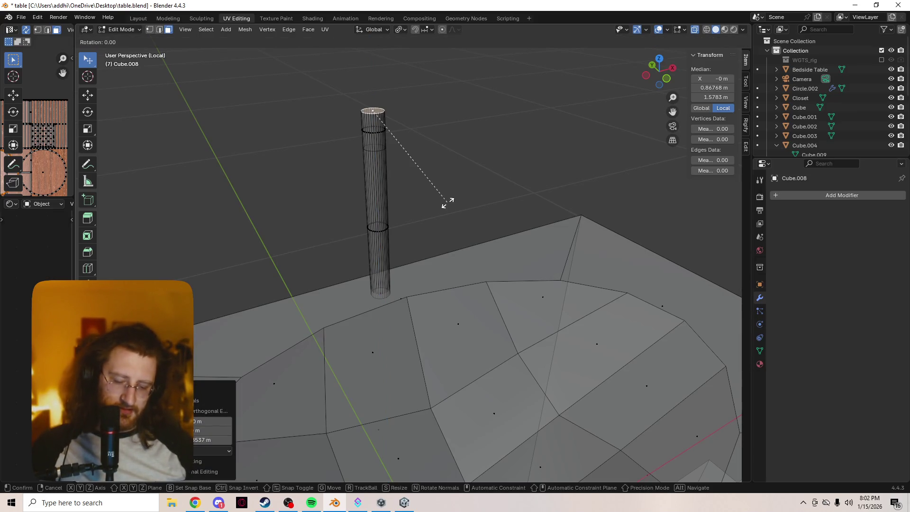
pyautogui.press('x')
pyautogui.press('Return')
pyautogui.press('g')
pyautogui.press('z')
pyautogui.press('Return')
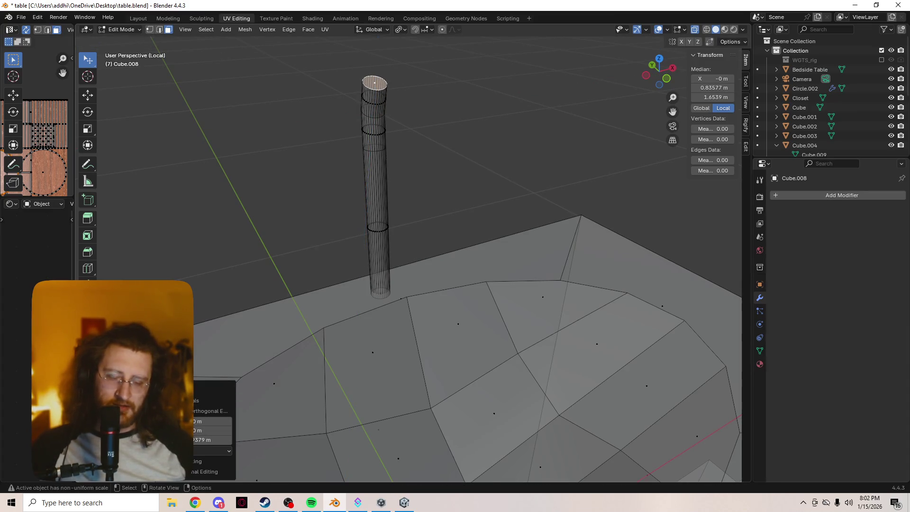
pyautogui.press('r')
pyautogui.press('z')
pyautogui.press('x')
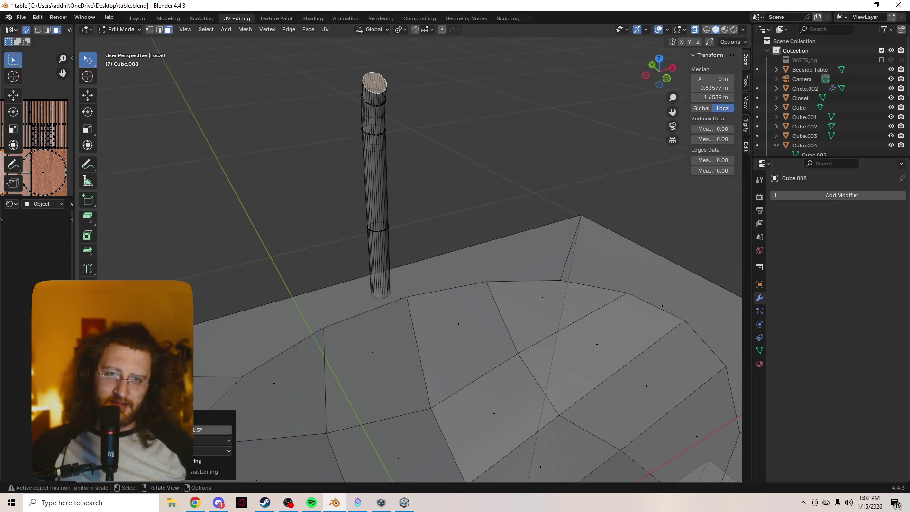
pyautogui.press('Return')
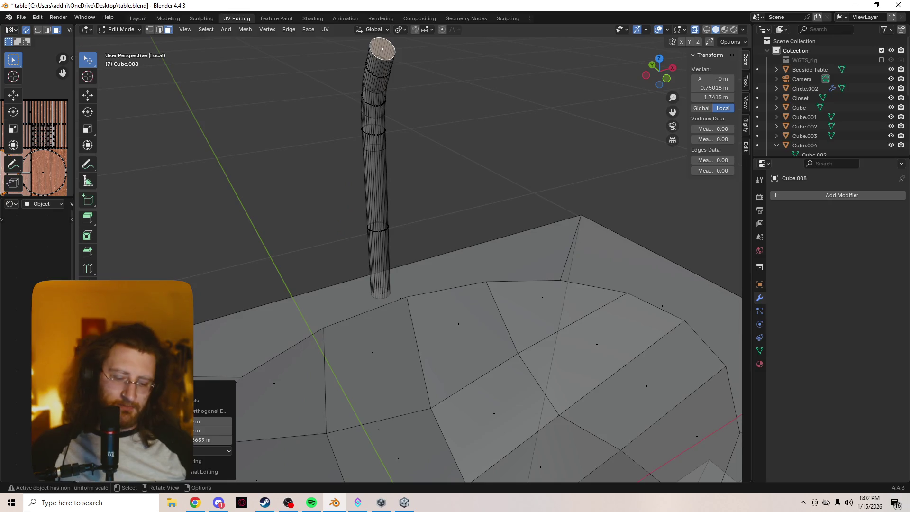
# Tilt the ring once more on X, extrude a new pipe segment, and select its end cap
pyautogui.press('r')
pyautogui.press('z')
pyautogui.press('x')
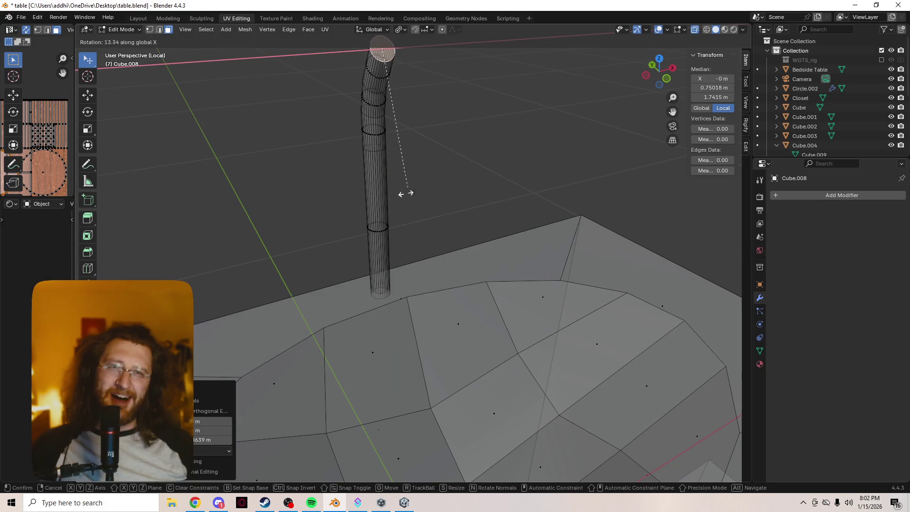
pyautogui.click(351, 219)
pyautogui.moveTo(351, 219); pyautogui.dragTo(431, 223, button='middle')
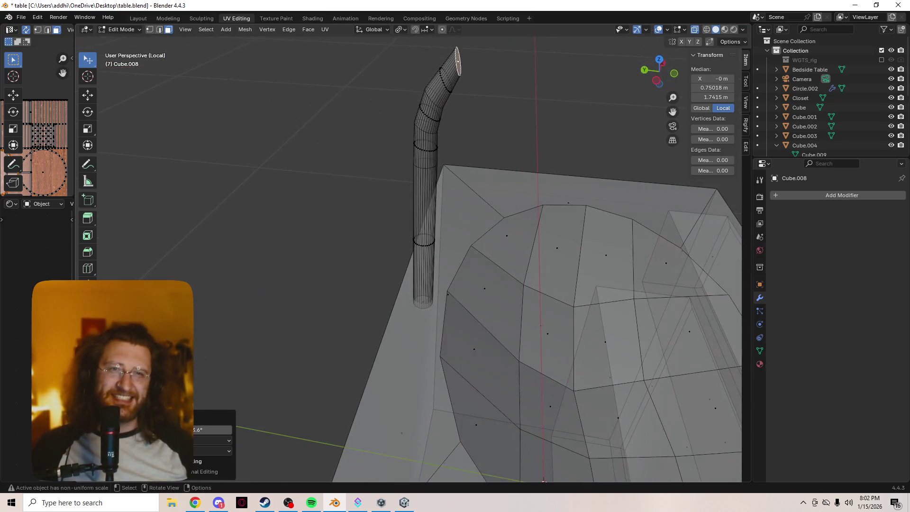
pyautogui.press('e')
pyautogui.press('Return')
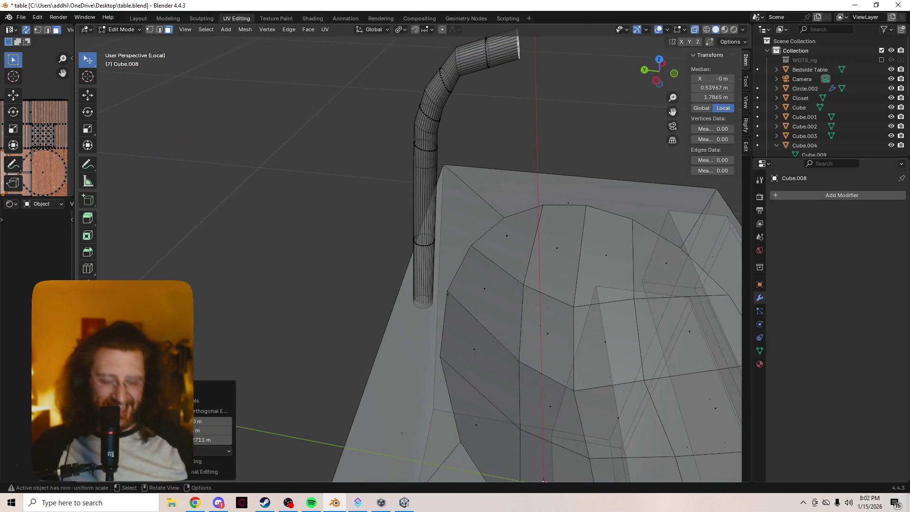
pyautogui.rightClick(545, 143)
pyautogui.click(545, 154)
pyautogui.moveTo(545, 154); pyautogui.dragTo(469, 150, button='middle')
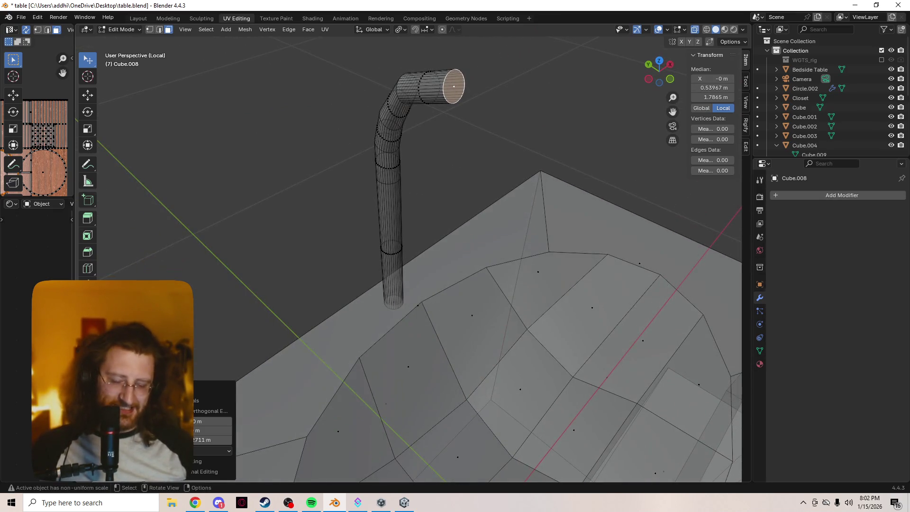
# Rotate the end cap on X and extrude two more segments to curve the spout
pyautogui.press('r')
pyautogui.press('x')
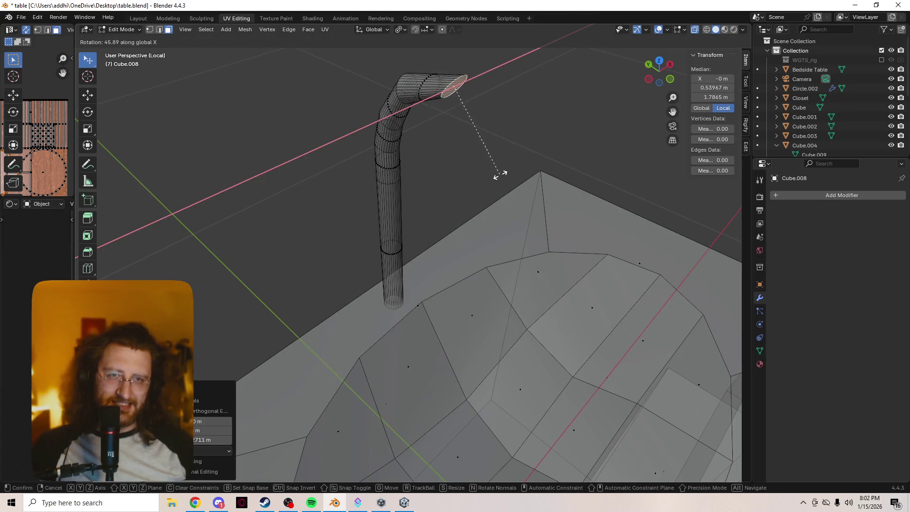
pyautogui.press('Return')
pyautogui.press('e')
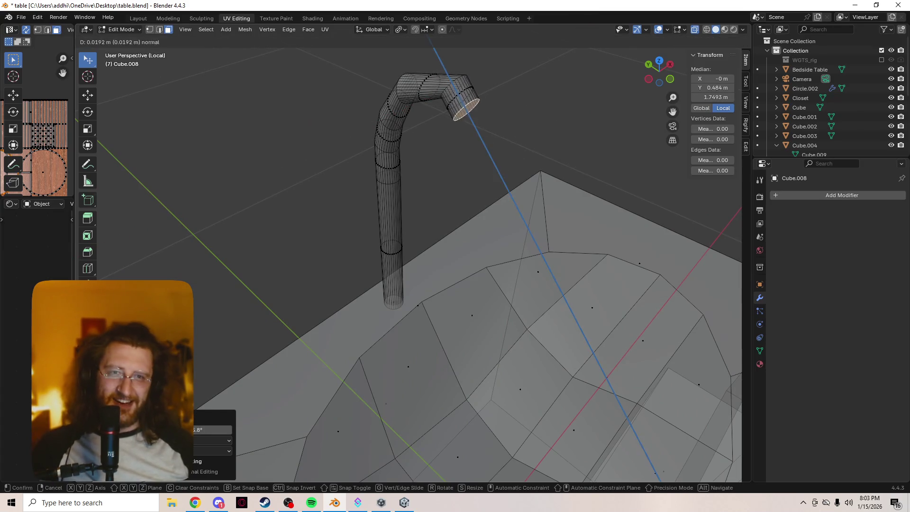
pyautogui.press('Return')
pyautogui.moveTo(473, 189)
pyautogui.mouseDown(button='middle')
pyautogui.moveTo(493, 189)
pyautogui.moveTo(493, 213)
pyautogui.moveTo(495, 199)
pyautogui.mouseUp(button='middle')
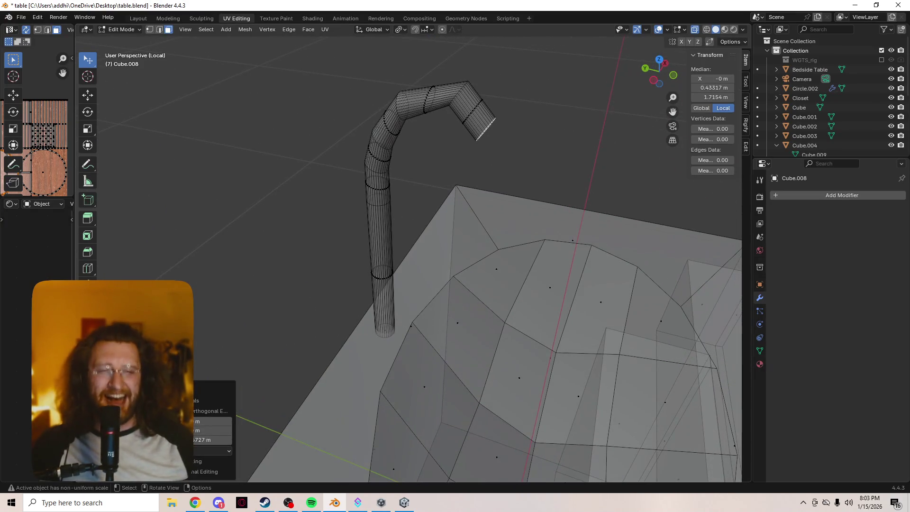
pyautogui.press('r')
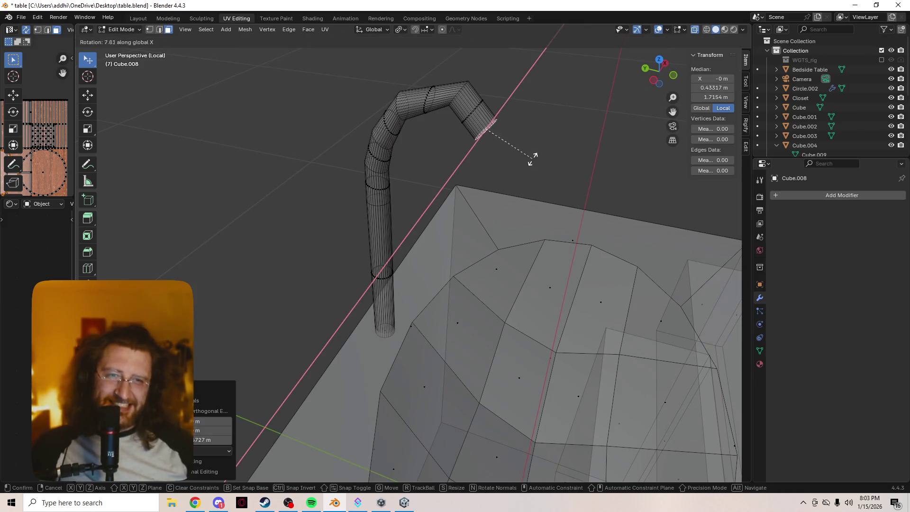
pyautogui.click(501, 147)
pyautogui.press('e')
pyautogui.click(494, 155)
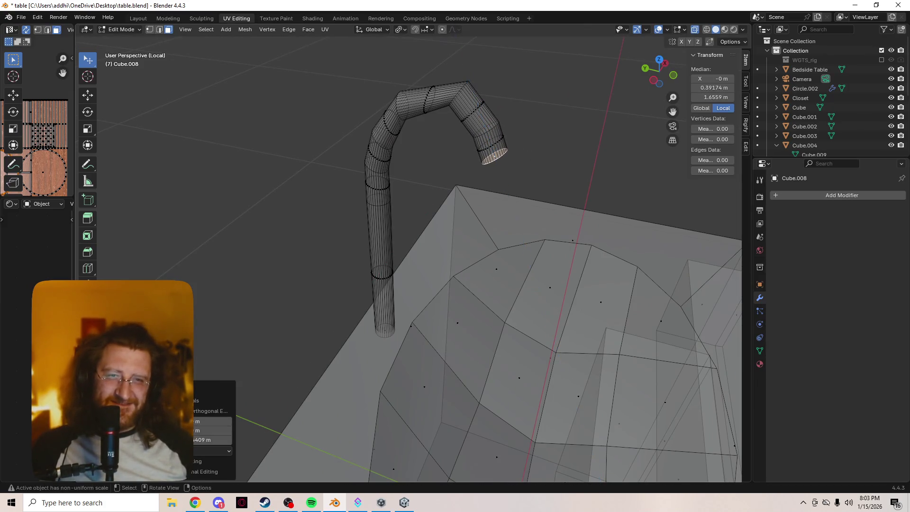
# Bend the last spout segment down toward the basin on X and switch off X-ray
pyautogui.press('r')
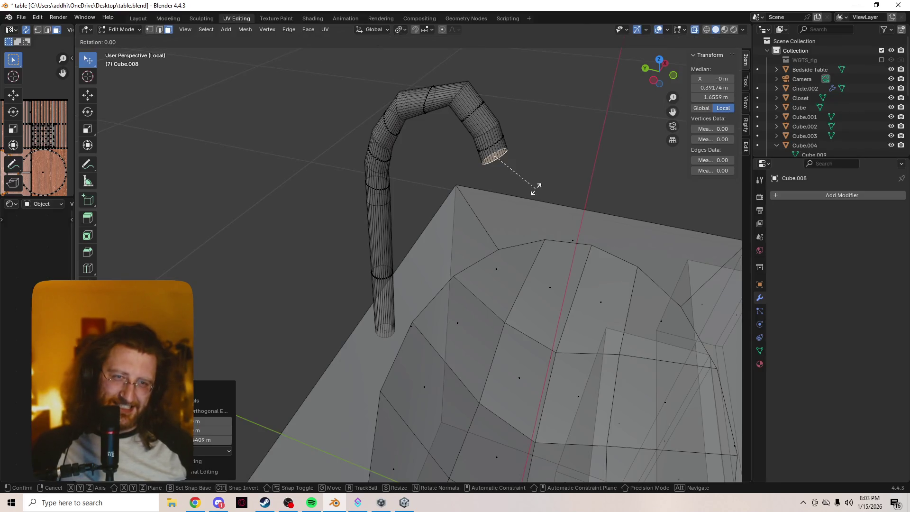
pyautogui.press('x')
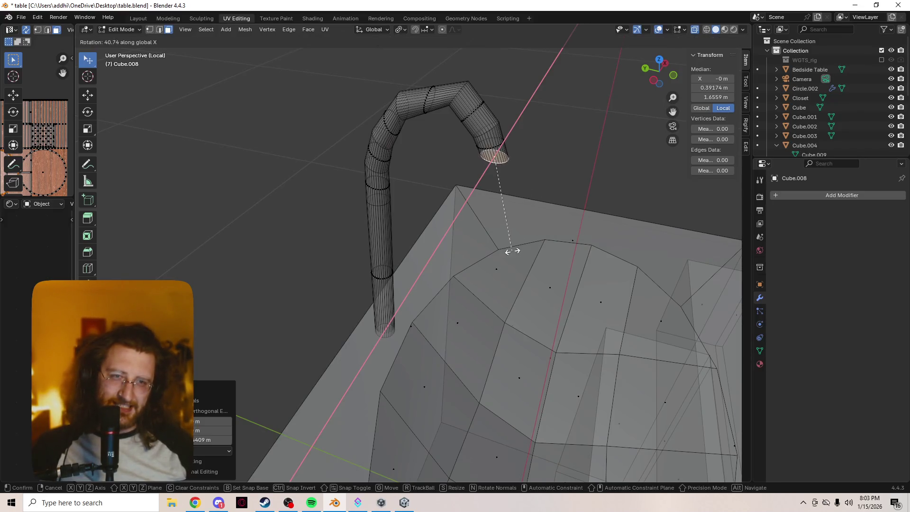
pyautogui.click(525, 235)
pyautogui.moveTo(525, 235)
pyautogui.mouseDown(button='middle')
pyautogui.moveTo(525, 199)
pyautogui.moveTo(427, 213)
pyautogui.mouseUp(button='middle')
pyautogui.scroll(-5, 503, 203)
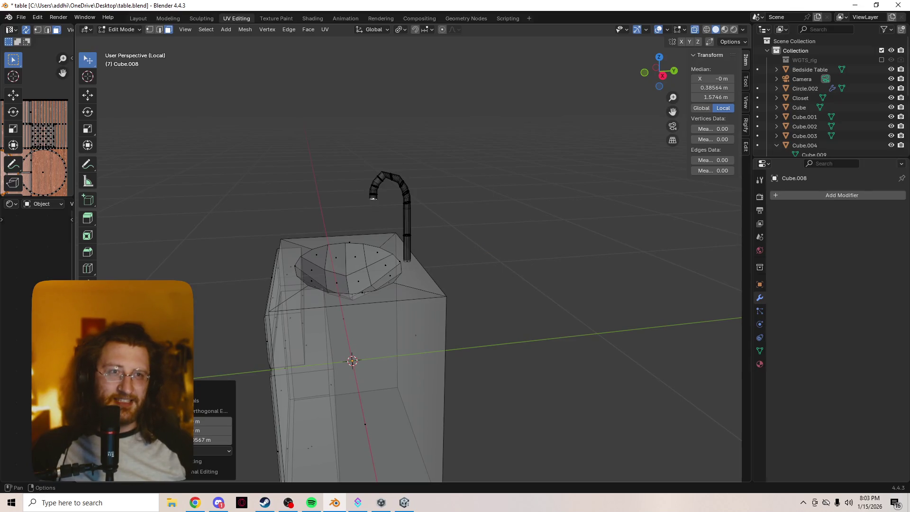
pyautogui.hotkey('alt', 'z')
# Orbit and zoom around the solid sink cabinet to inspect the spout over the basin
pyautogui.moveTo(426, 213); pyautogui.dragTo(559, 218, button='middle')
pyautogui.scroll(2, 449, 247)
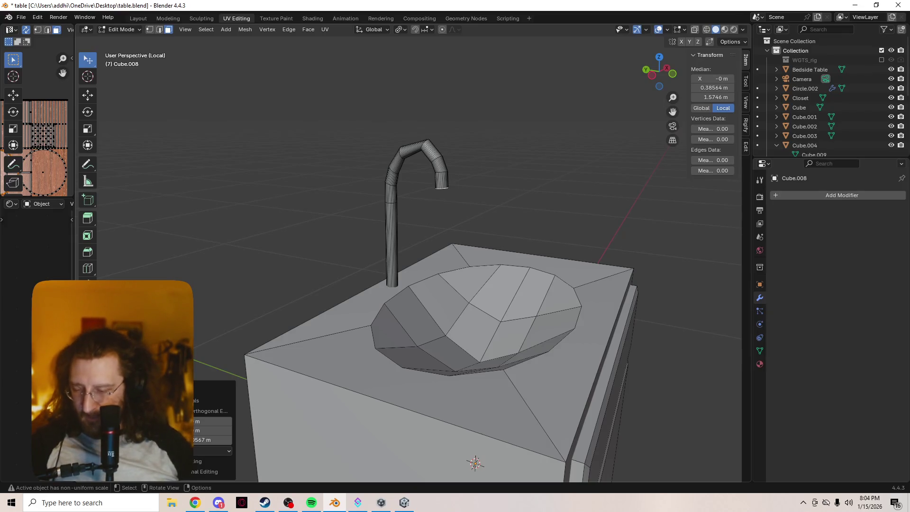
# Open Preferences > Add-ons and search the installed add-ons for 'bool tool'
pyautogui.click(22, 17)
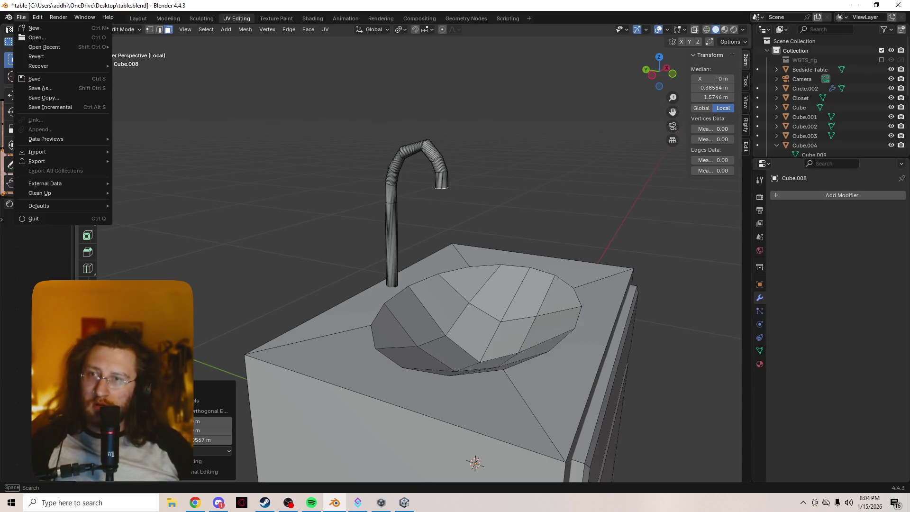
pyautogui.click(38, 18)
pyautogui.click(37, 17)
pyautogui.click(37, 17)
pyautogui.click(60, 139)
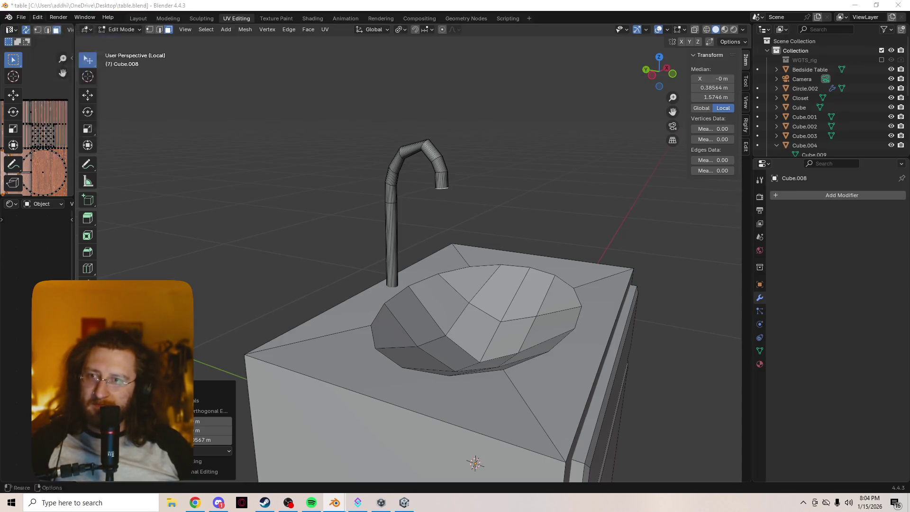
pyautogui.click(24, 105)
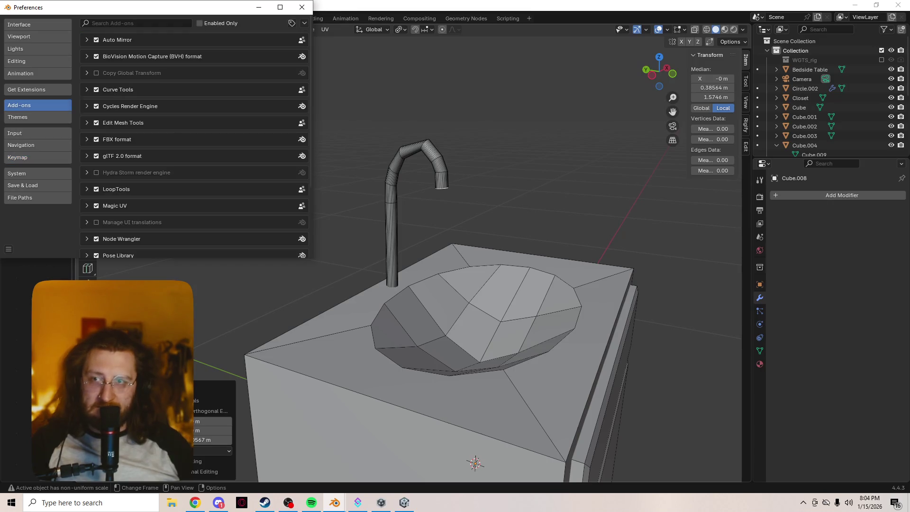
pyautogui.click(138, 22)
pyautogui.write('bool tool')
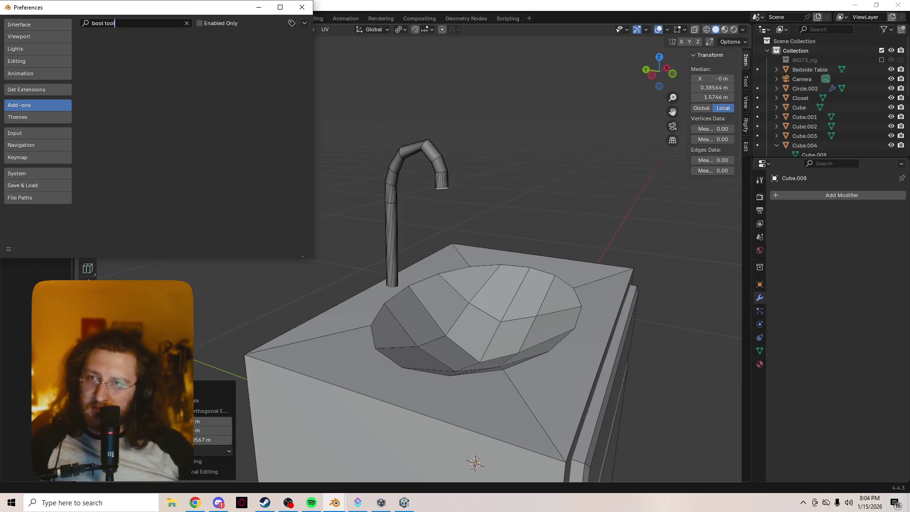
pyautogui.press('Return')
# Search Get Extensions for 'bool', install Bool Tool, and view its details
pyautogui.click(37, 89)
pyautogui.click(137, 22)
pyautogui.write('bool')
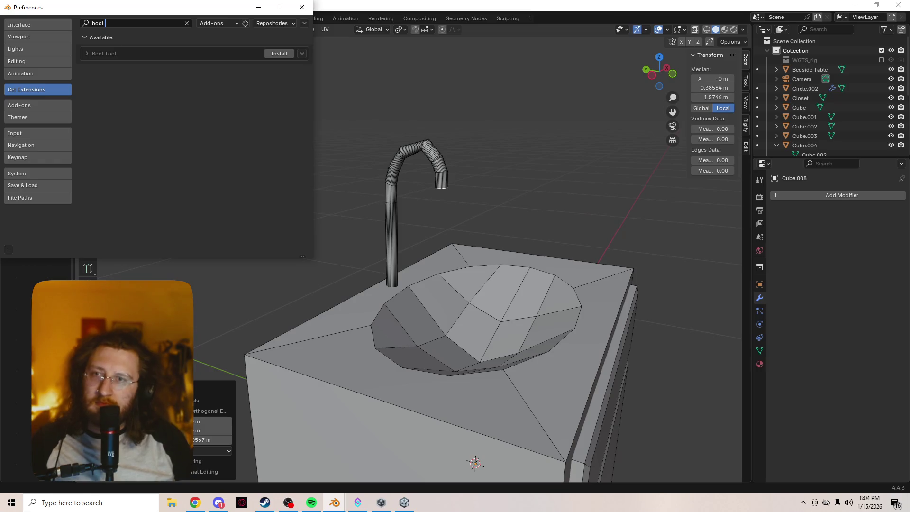
pyautogui.press('Return')
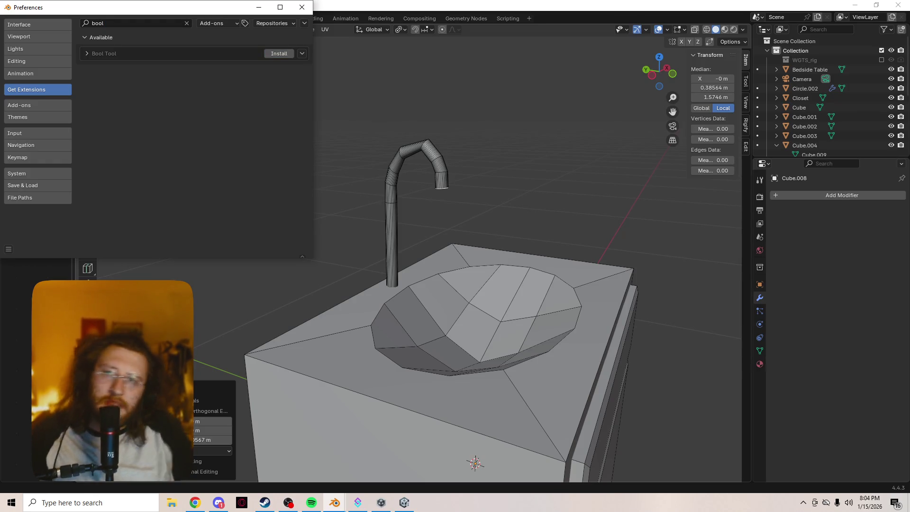
pyautogui.click(279, 53)
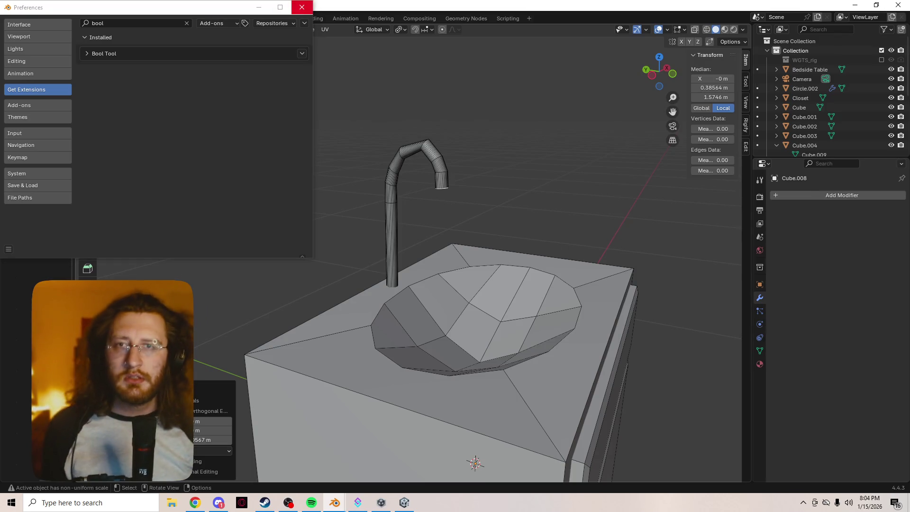
pyautogui.click(302, 53)
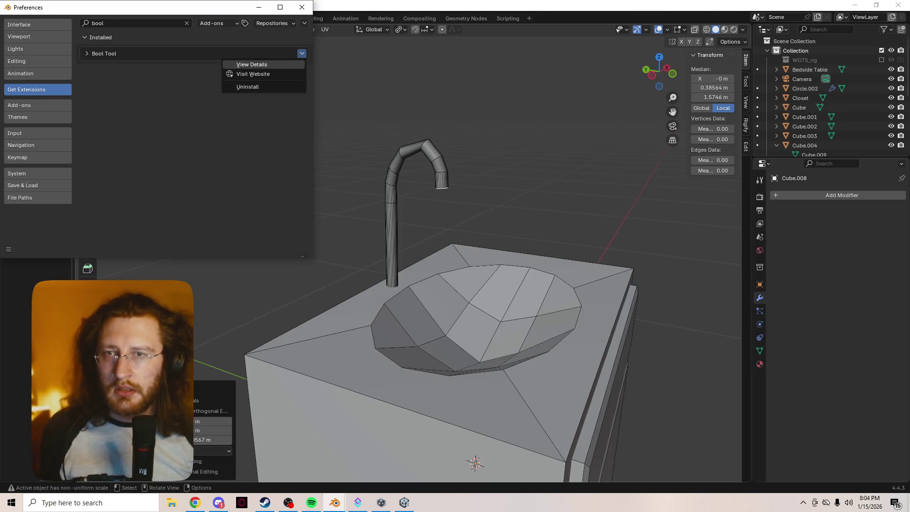
pyautogui.click(256, 65)
pyautogui.scroll(-3, 194, 138)
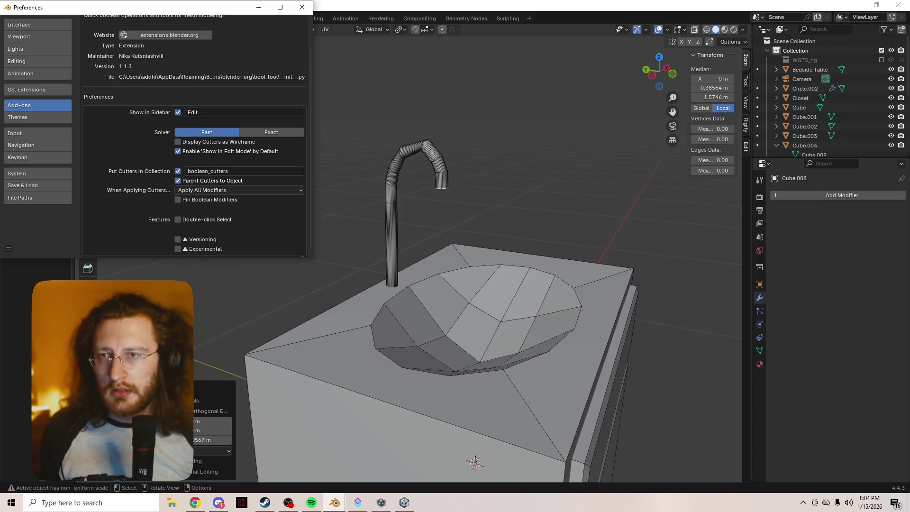
pyautogui.scroll(3, 196, 137)
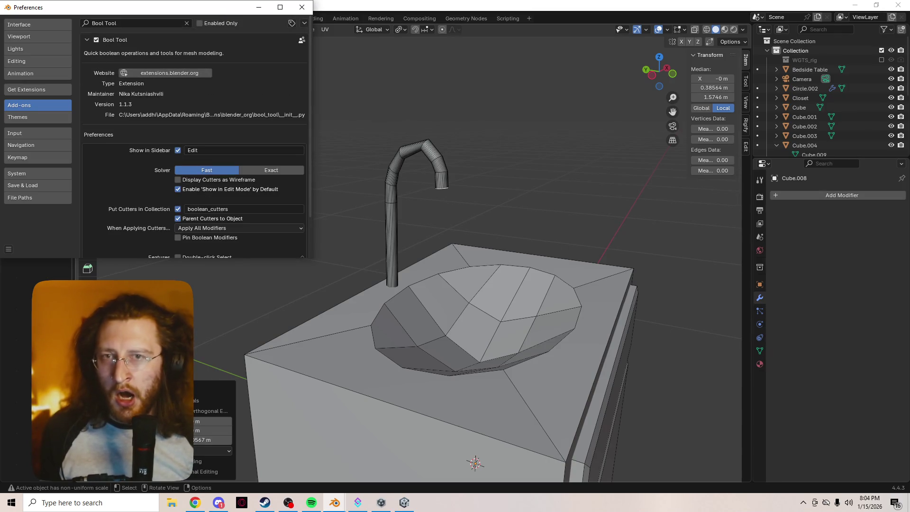
pyautogui.click(88, 40)
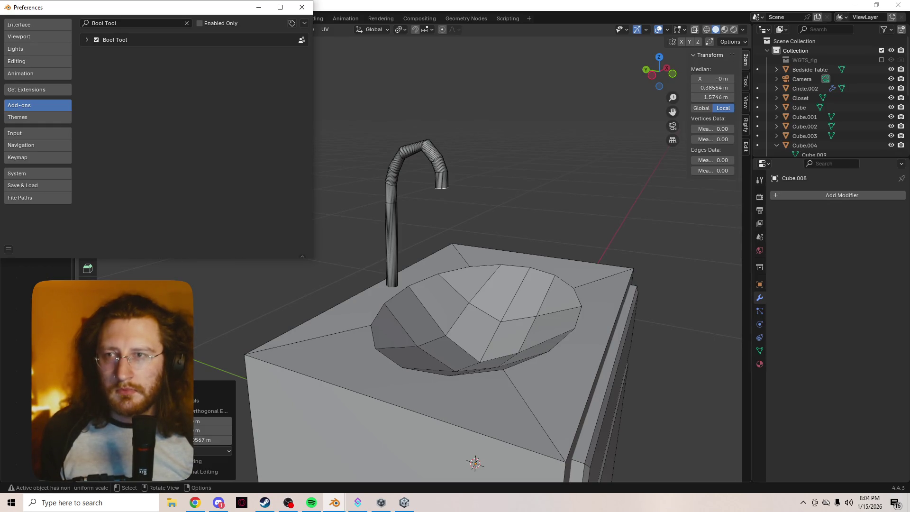
pyautogui.click(87, 39)
# Open Bool Tool's extensions.blender.org page, scroll to What's New, then return to Blender
pyautogui.click(166, 73)
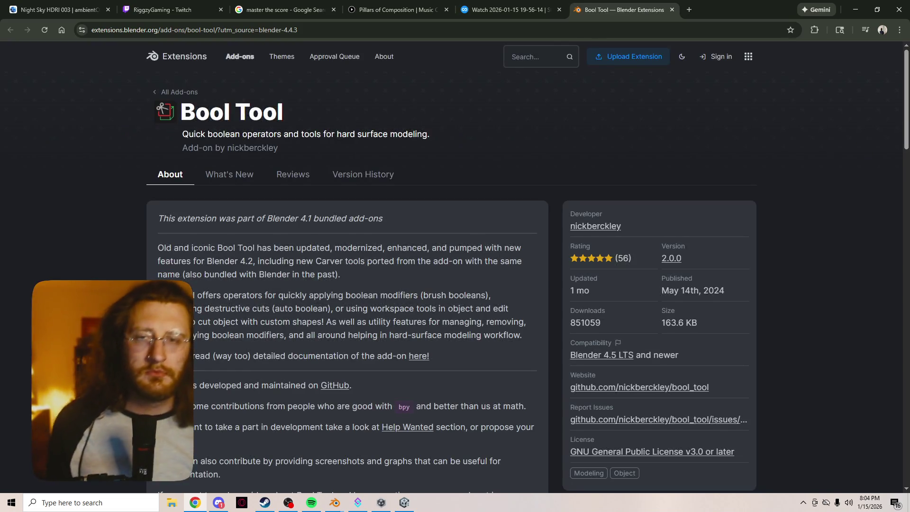
pyautogui.scroll(-1, 495, 268)
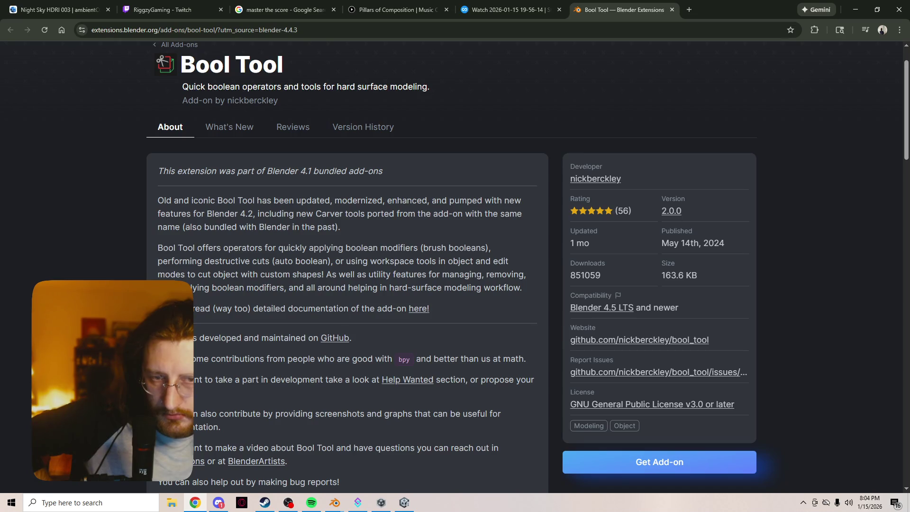
pyautogui.scroll(-1, 527, 267)
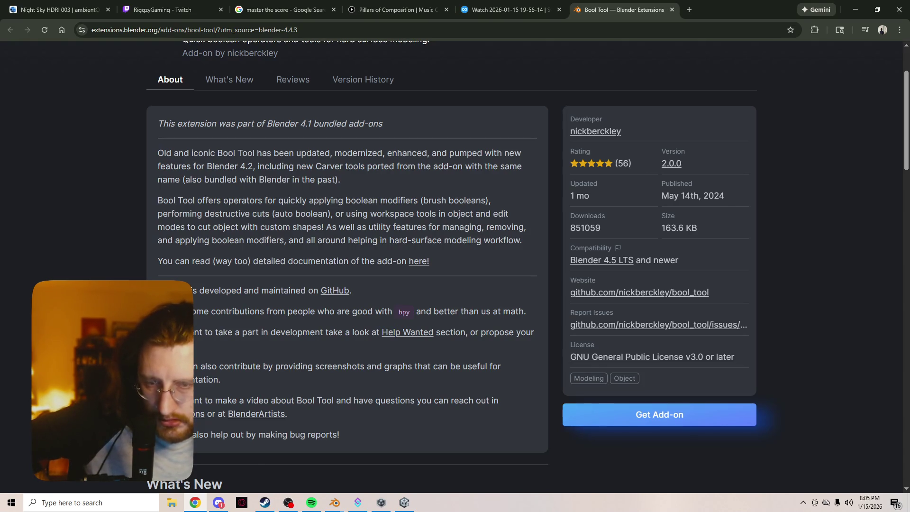
pyautogui.scroll(-7, 454, 266)
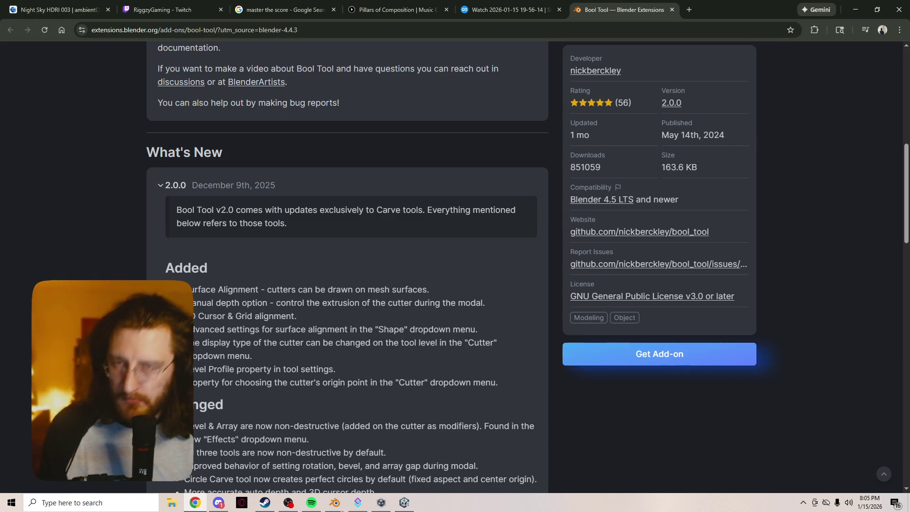
pyautogui.click(334, 502)
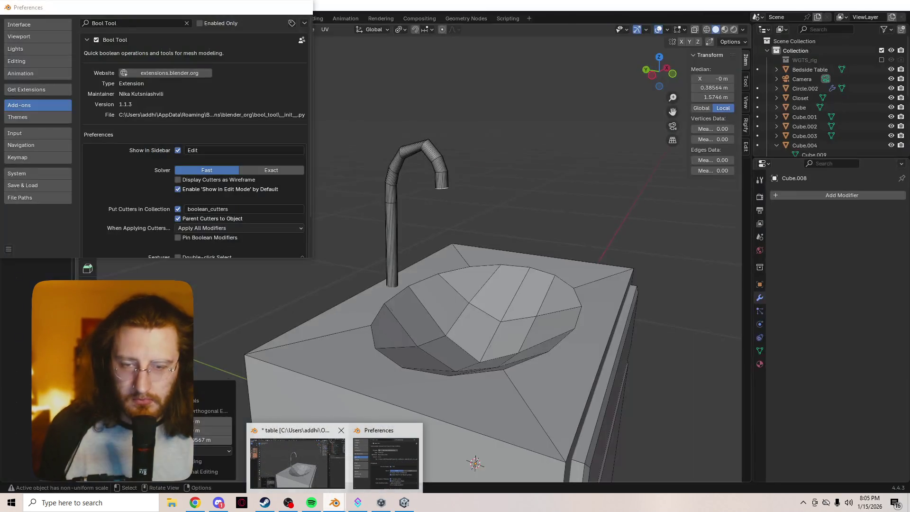
# Back in Blender's Preferences, filter the add-ons list by 'hard'
pyautogui.click(385, 462)
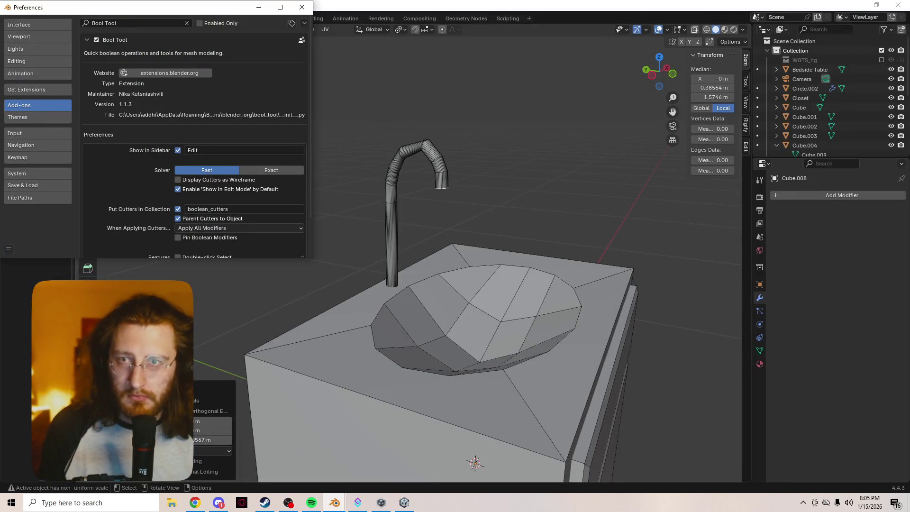
pyautogui.click(137, 23)
pyautogui.hotkey('ctrl', 'a')
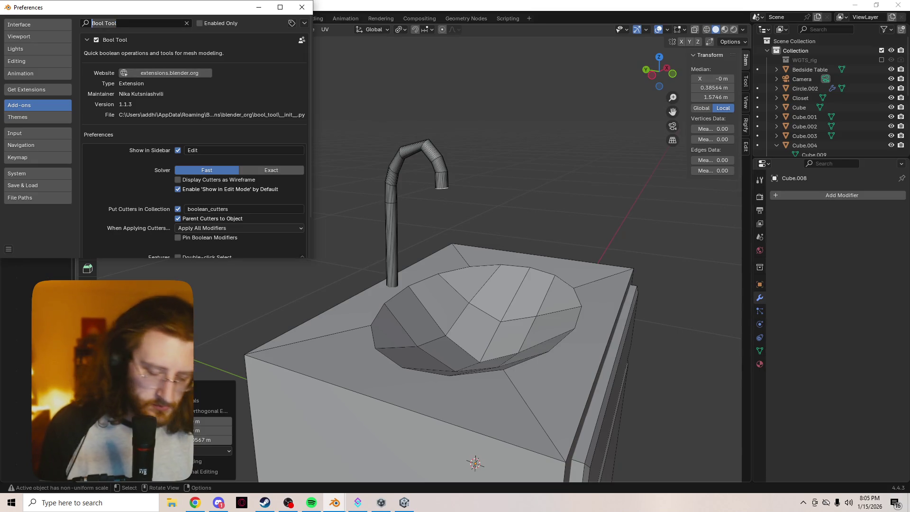
pyautogui.write('hard')
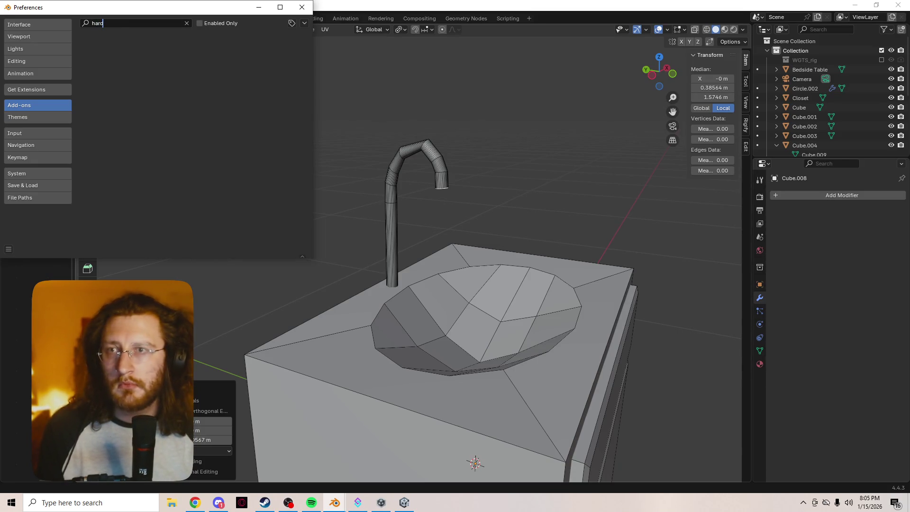
# Search the online extensions for 'hardops', then close the Preferences window
pyautogui.click(38, 89)
pyautogui.click(137, 24)
pyautogui.write('hardops')
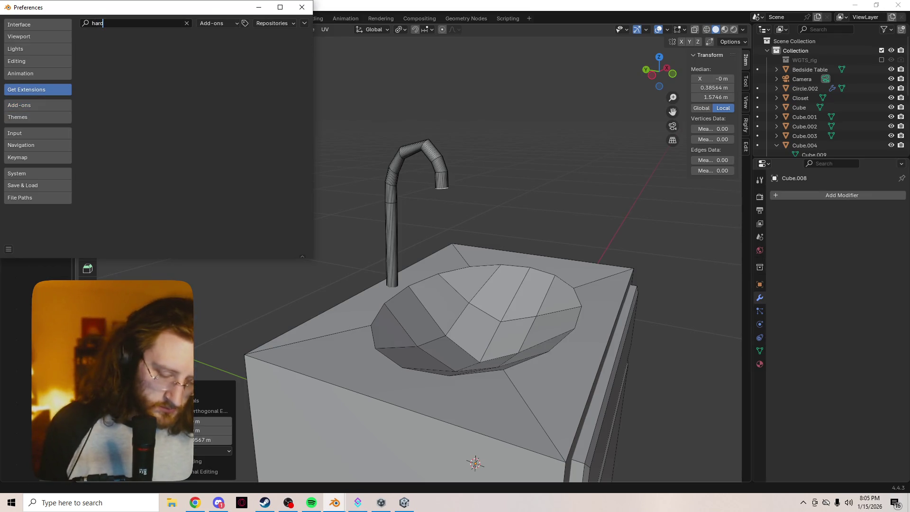
pyautogui.press('Return')
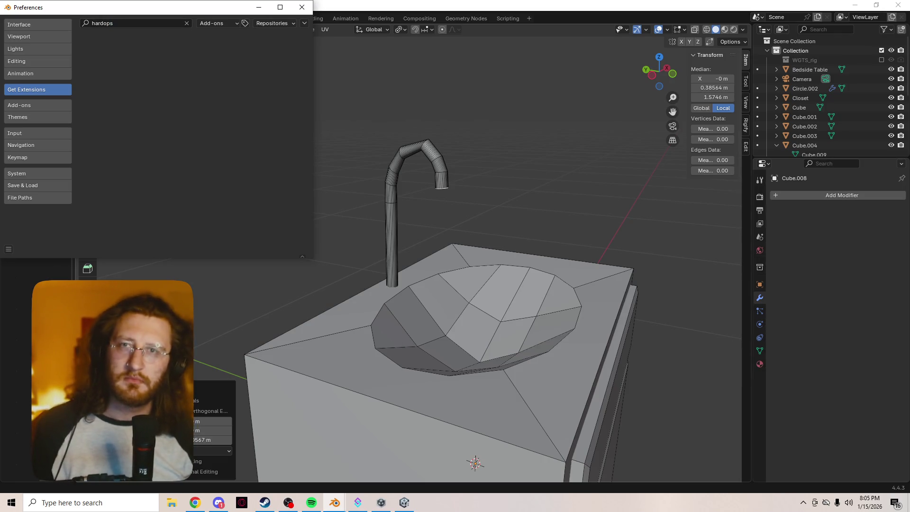
pyautogui.click(301, 7)
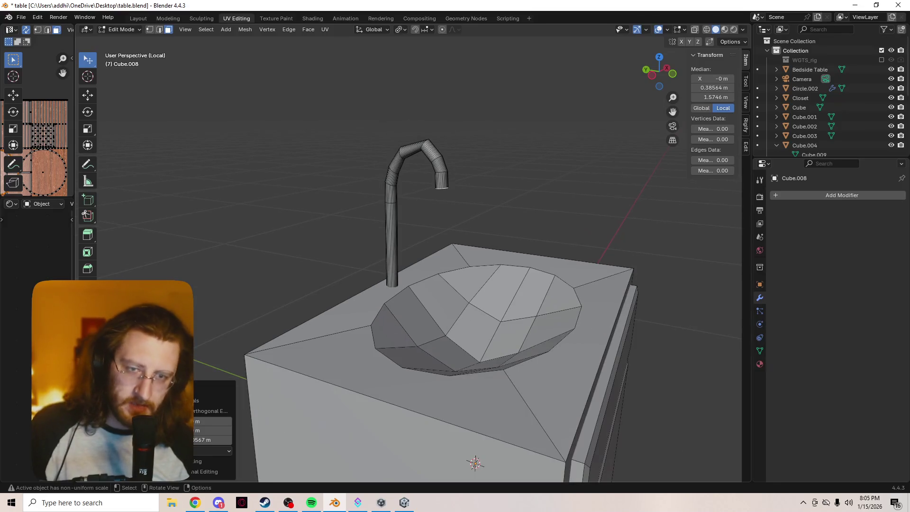
# Select the faucet spout's end face and undo the bent spout extrusions
pyautogui.hotkey('alt', 'a')
pyautogui.press('a')
pyautogui.hotkey('alt', 'a')
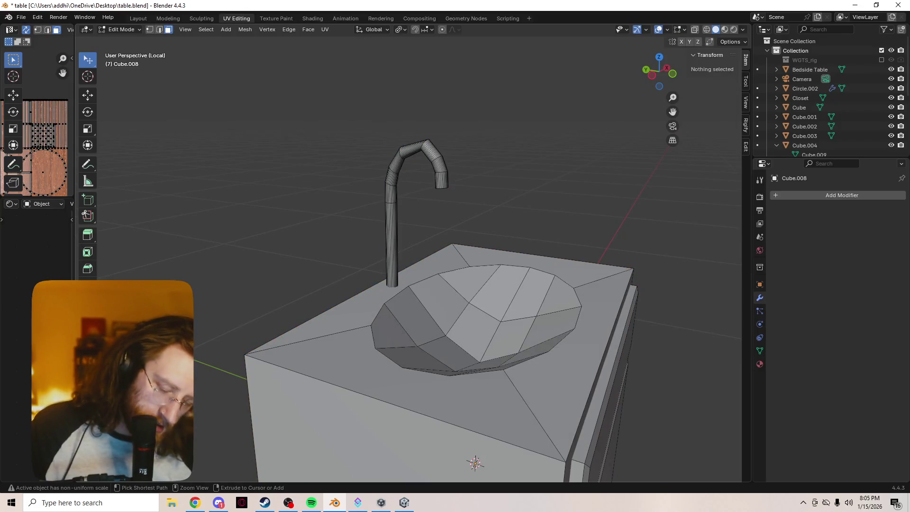
pyautogui.click(436, 157)
pyautogui.hotkey('ctrl', 'z')
pyautogui.hotkey('ctrl', 'z')
pyautogui.hotkey('ctrl', 'z')
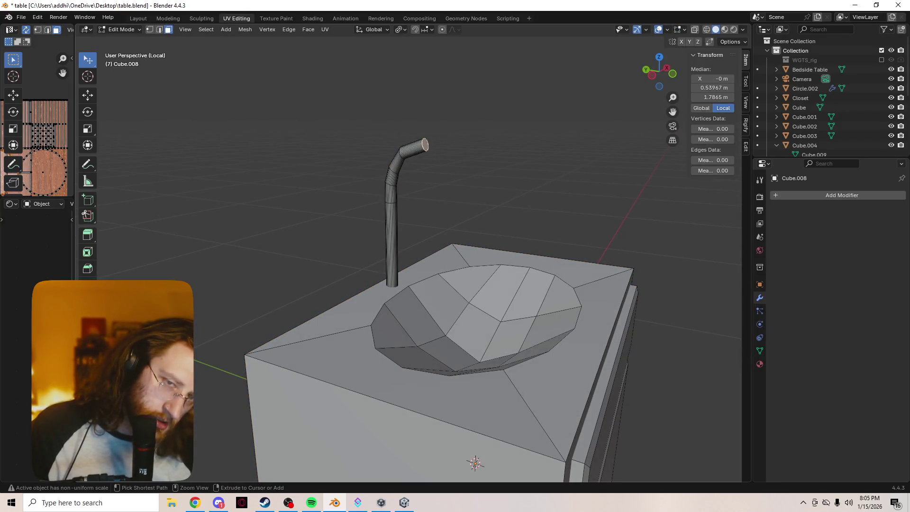
pyautogui.hotkey('ctrl', 'z')
pyautogui.hotkey('ctrl', 'z')
pyautogui.hotkey('ctrl', 'z')
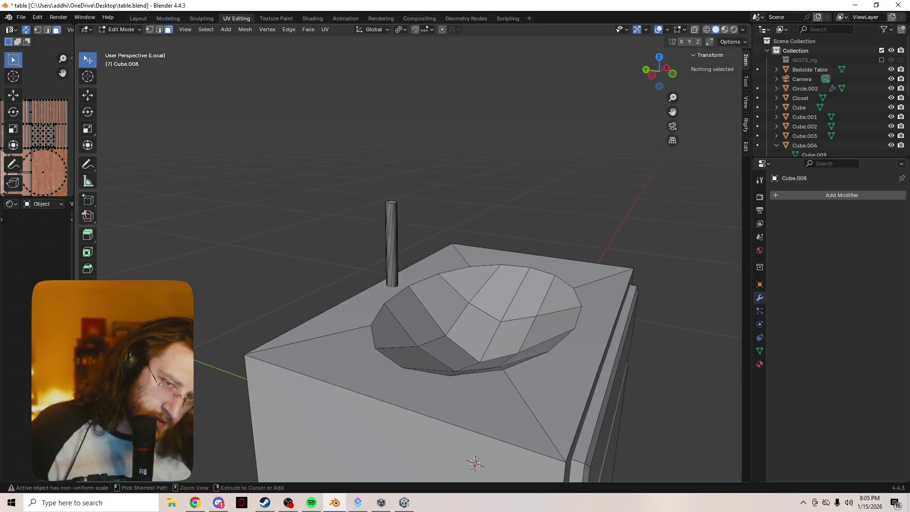
# Delete the remaining faucet stub vertices, leaving the bowl recessed in the countertop
pyautogui.hotkey('ctrl', 'z')
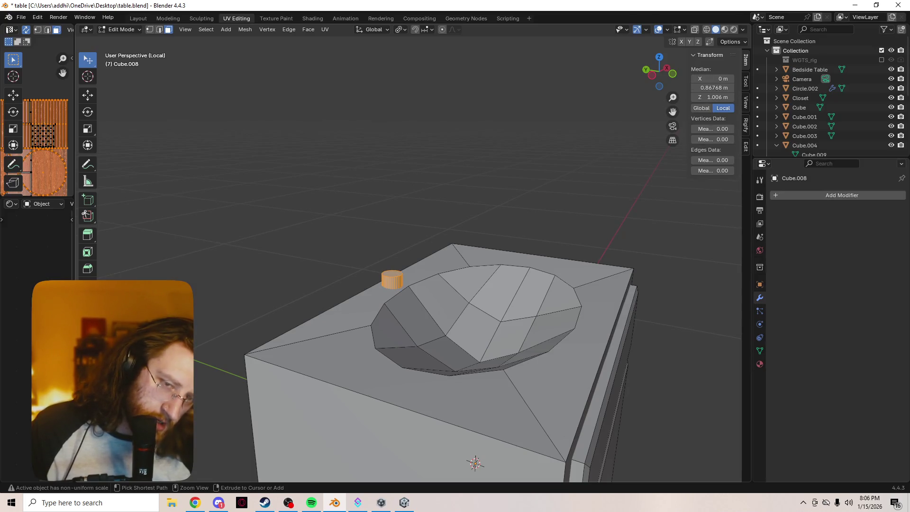
pyautogui.press('x')
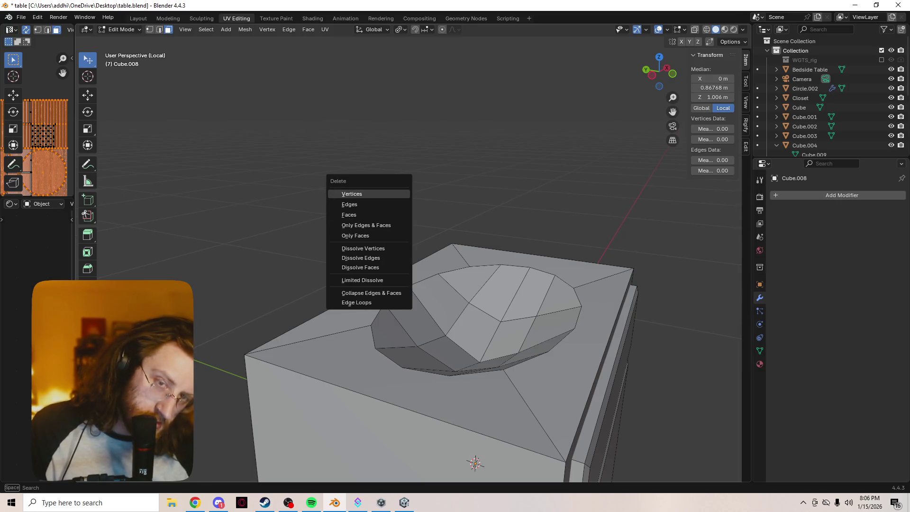
pyautogui.click(351, 194)
pyautogui.scroll(3, 352, 194)
pyautogui.scroll(-2, 417, 261)
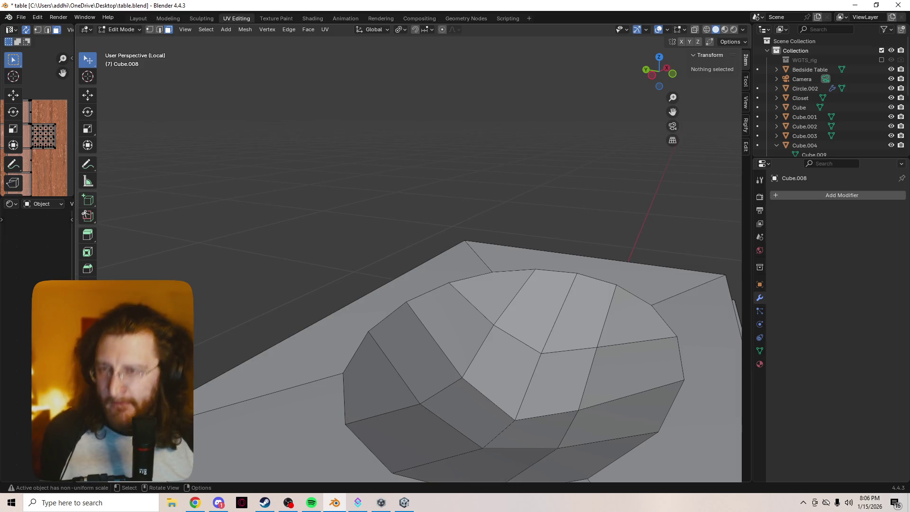
pyautogui.click(21, 17)
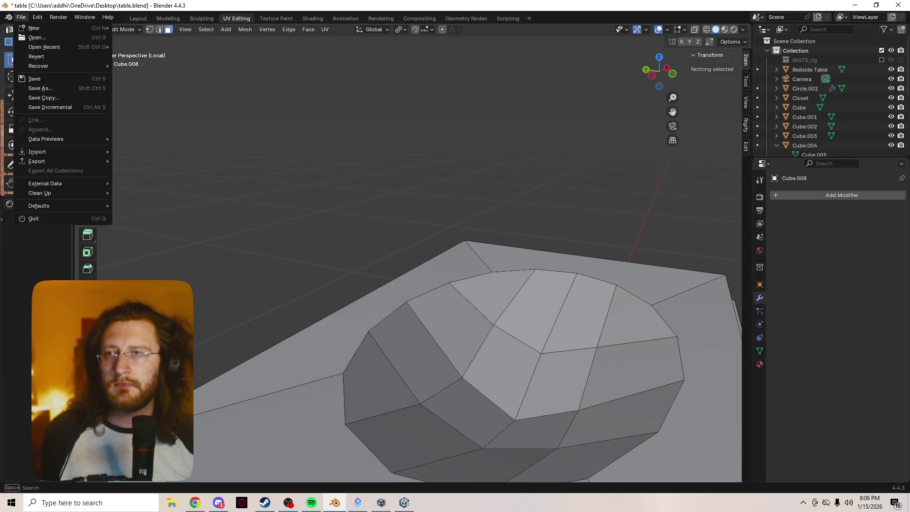
# In Preferences, search the online extensions for 'camera sha'
pyautogui.moveTo(37, 17)
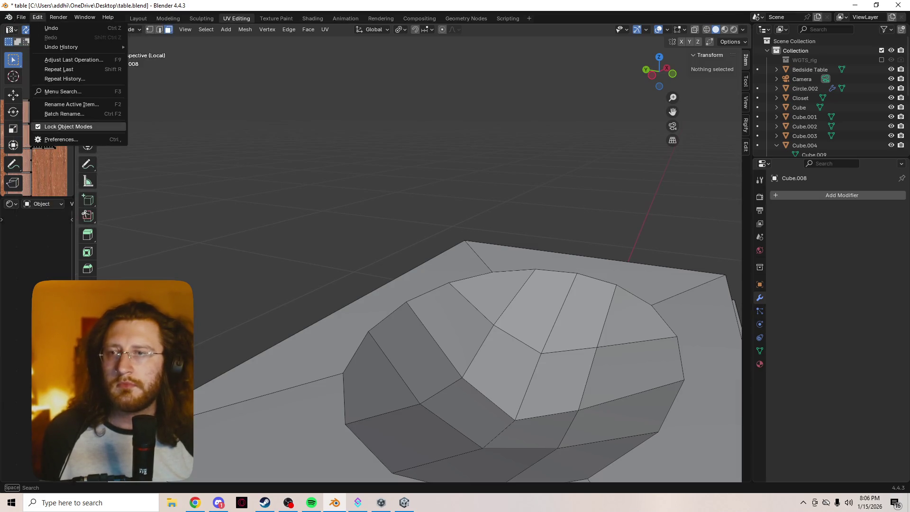
pyautogui.click(60, 139)
pyautogui.click(102, 24)
pyautogui.write('cam')
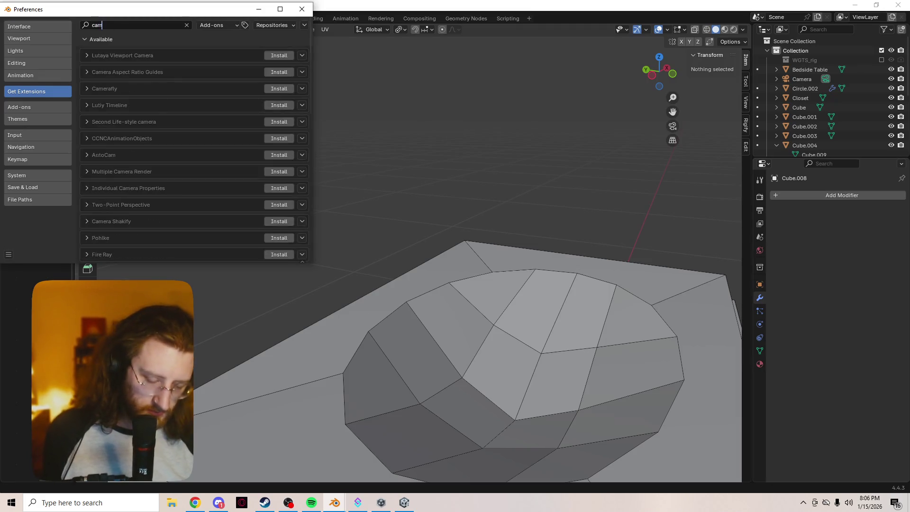
pyautogui.write('era sha')
pyautogui.press('Return')
# Install the Camera Shakify extension and visit its website
pyautogui.click(278, 56)
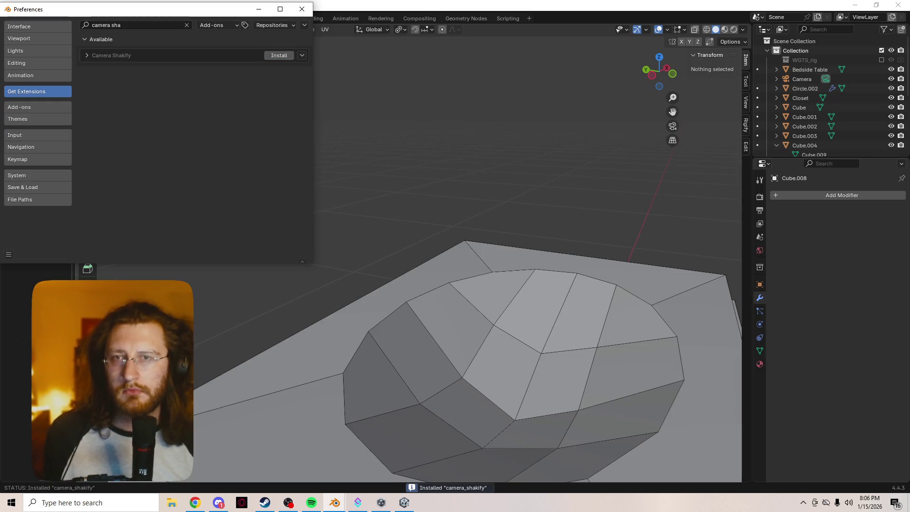
pyautogui.click(302, 55)
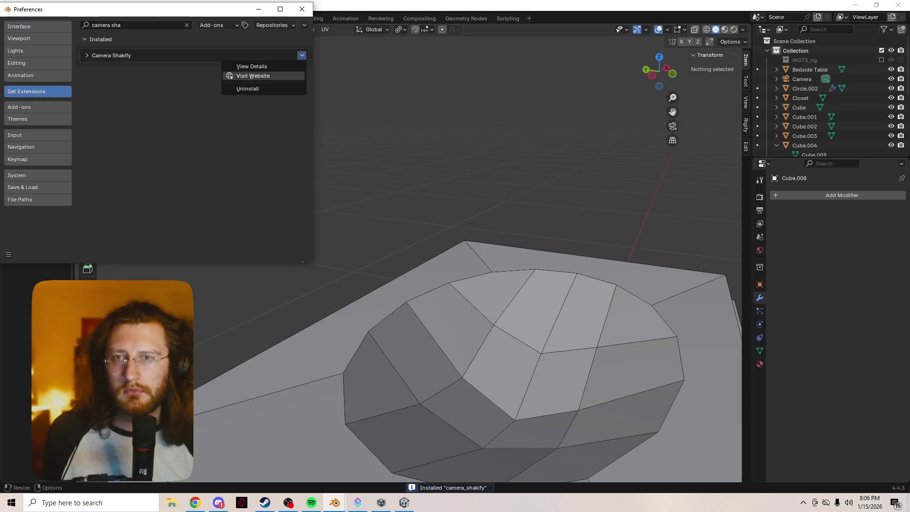
pyautogui.click(253, 76)
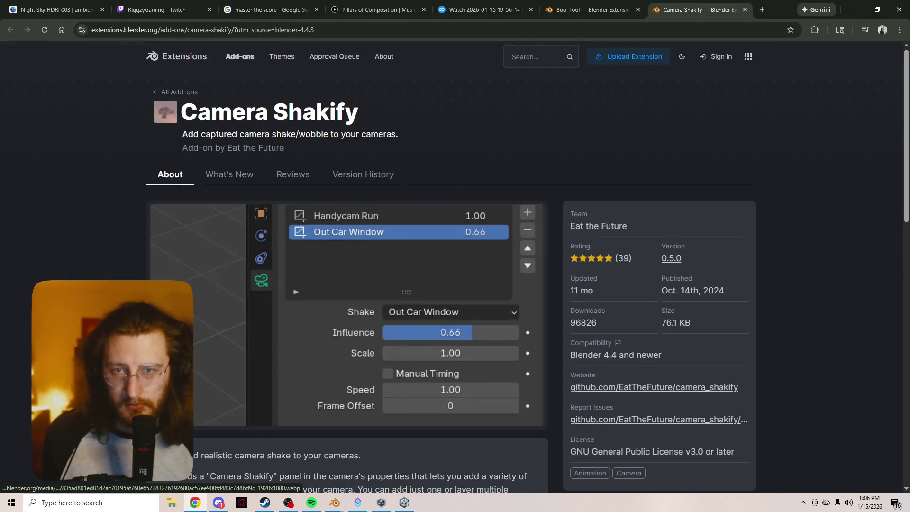
# Close the Camera Shakify tab and focus the address bar on the Bool Tool 2.0.0 page
pyautogui.scroll(-2, 393, 265)
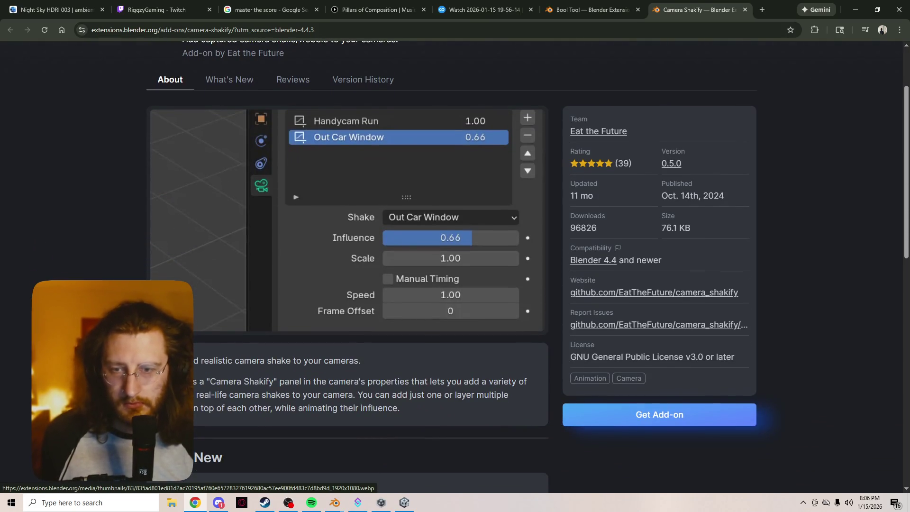
pyautogui.scroll(-5, 394, 265)
pyautogui.scroll(7, 394, 265)
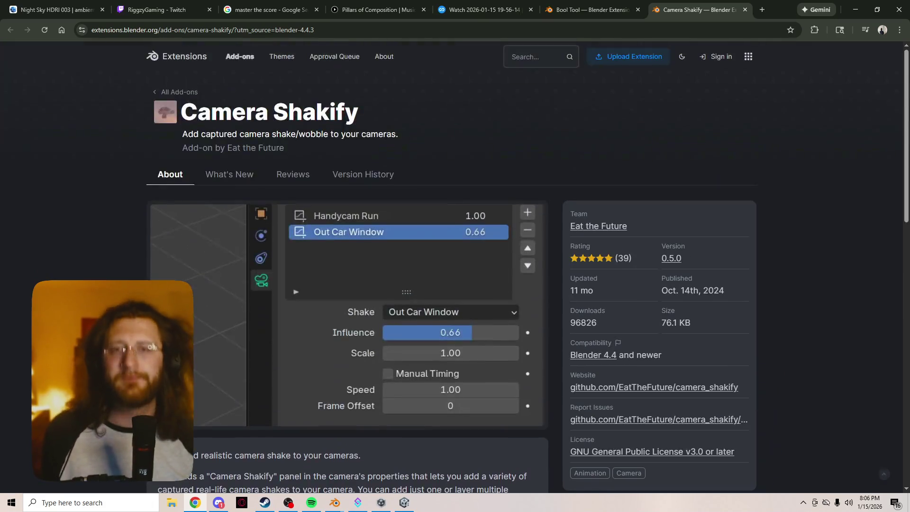
pyautogui.click(745, 9)
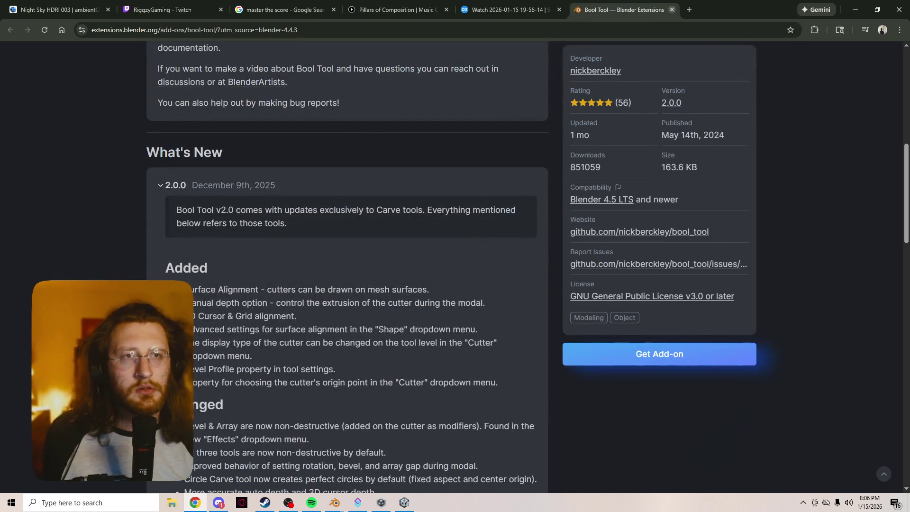
pyautogui.hotkey('ctrl', 'l')
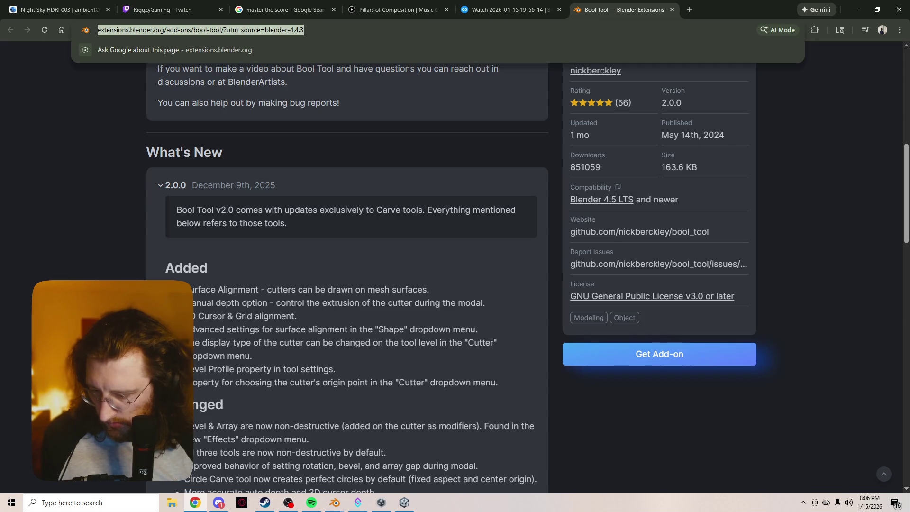
# Search the web for 'light wrangler' and bookmark the Superhive product page
pyautogui.write('light wrangler')
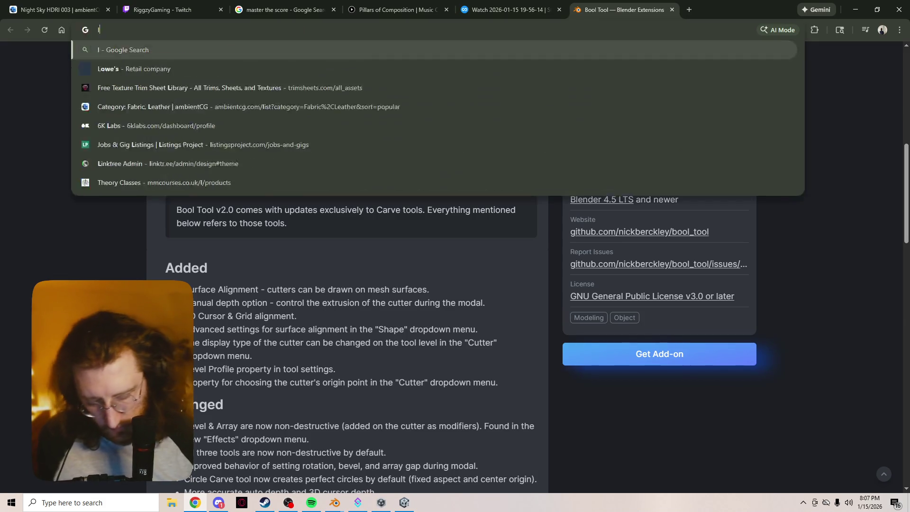
pyautogui.press('Return')
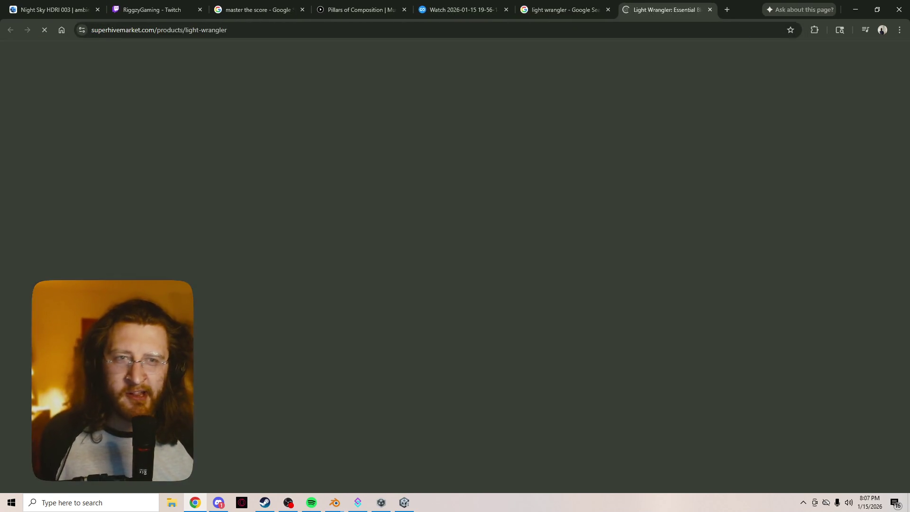
pyautogui.hotkey('ctrl', 'd')
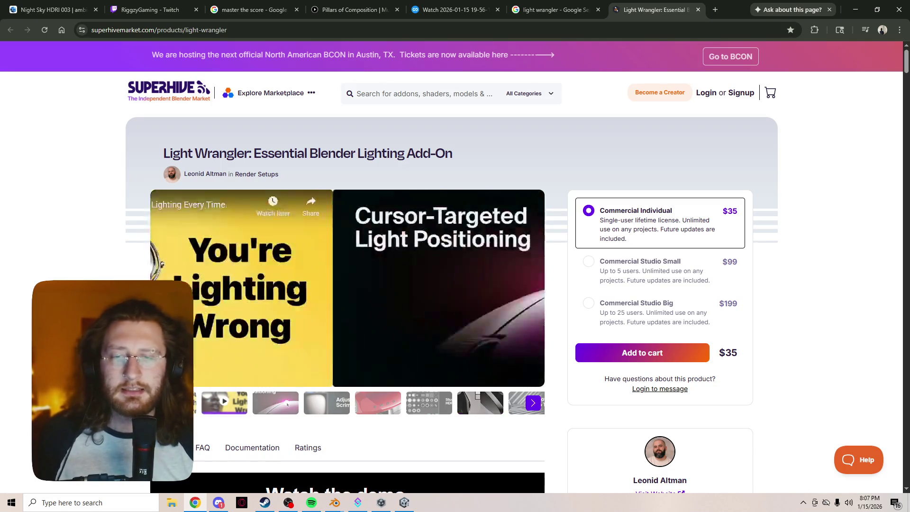
# Play the Light Wrangler demo video full screen
pyautogui.click(343, 279)
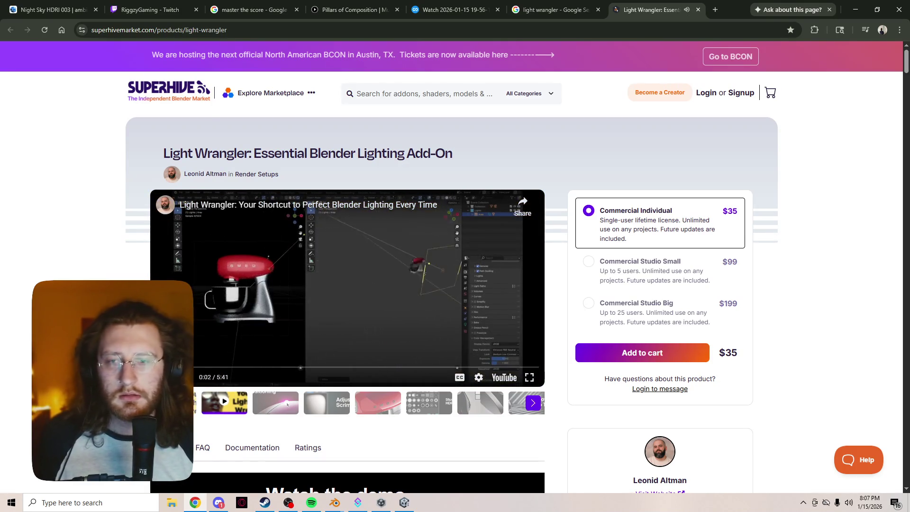
pyautogui.hotkey('alt', 'Tab')
pyautogui.hotkey('alt', 'Tab')
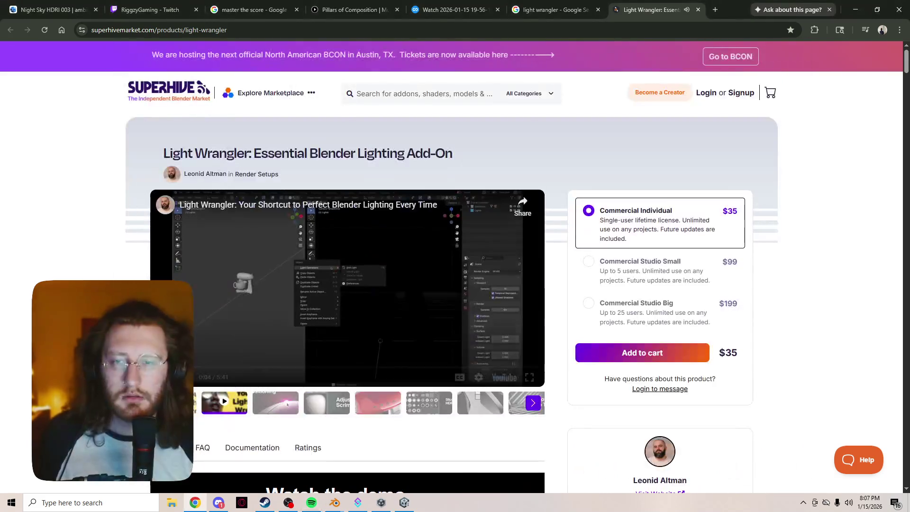
pyautogui.click(529, 377)
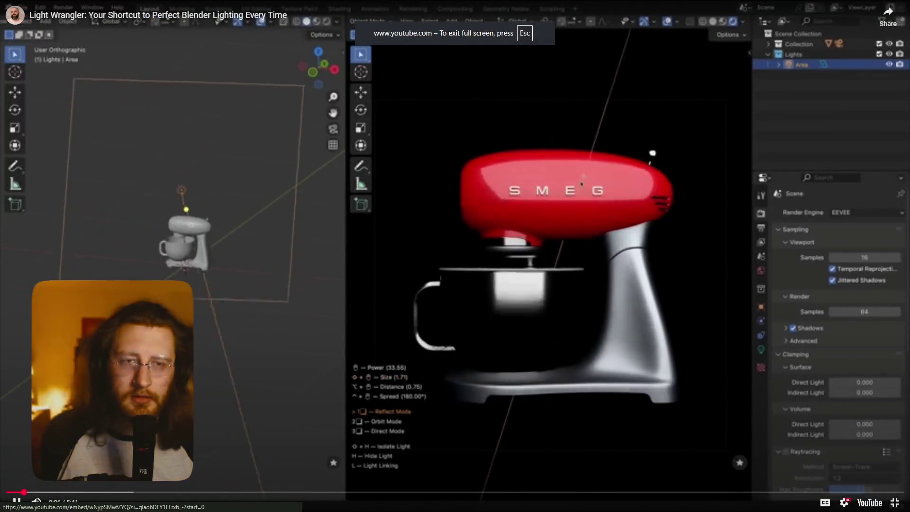
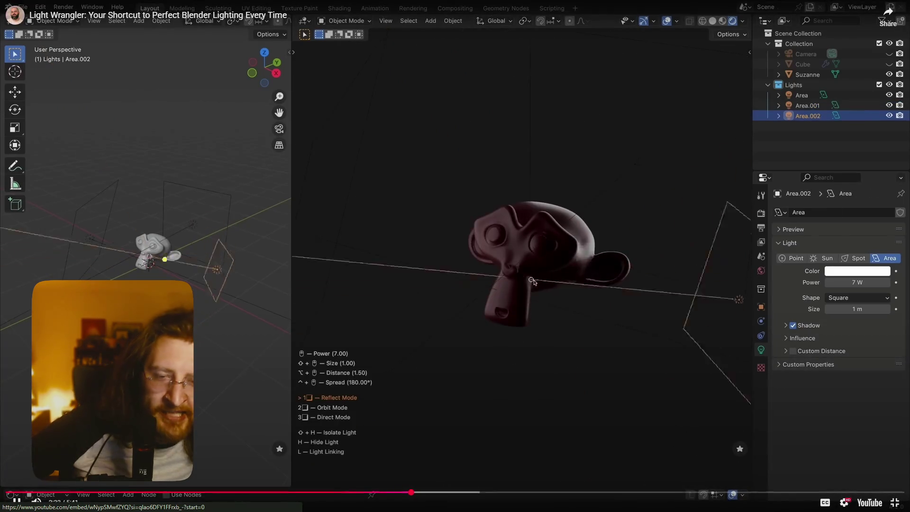
# Exit fullscreen, close the Light Wrangler page and its search results, then switch to Spotify
pyautogui.press('Escape')
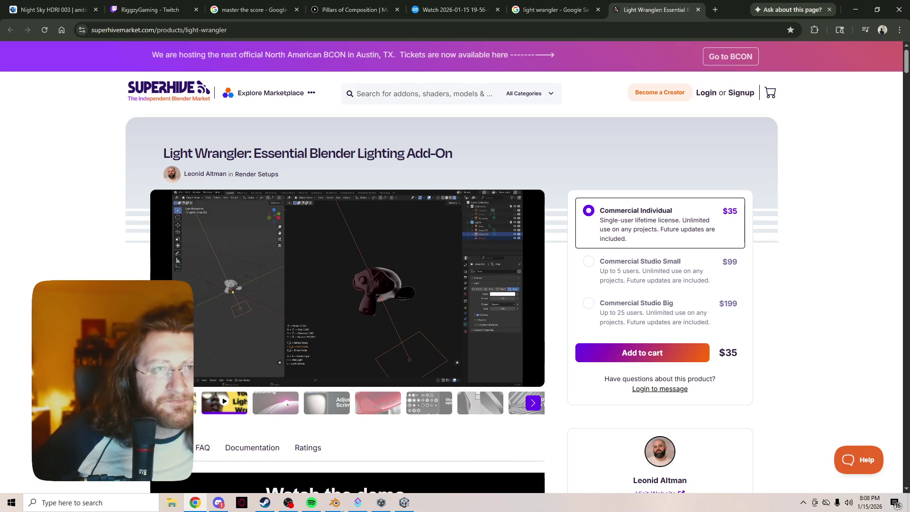
pyautogui.hotkey('ctrl', 'w')
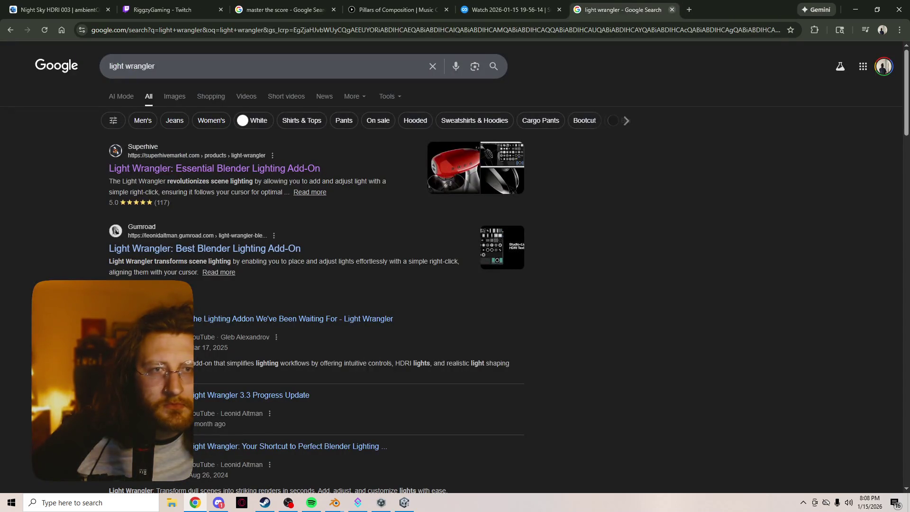
pyautogui.hotkey('ctrl', 'w')
pyautogui.hotkey('alt', 'Tab')
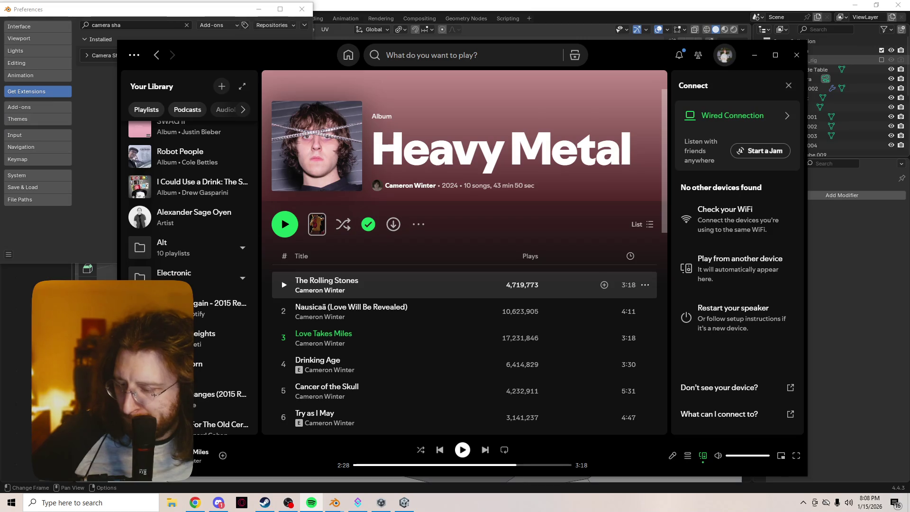
# Resume Love Takes Miles from Heavy Metal and minimise Spotify to return to Blender
pyautogui.scroll(-1, 464, 403)
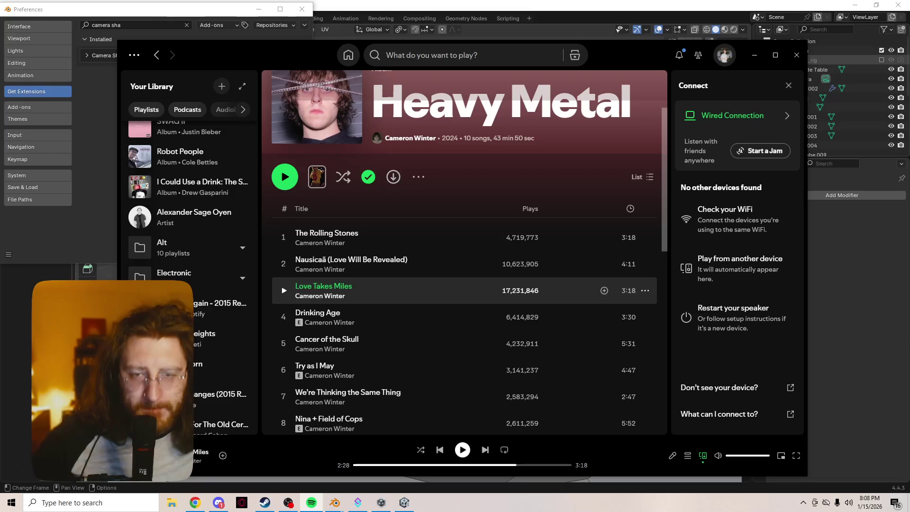
pyautogui.press('space')
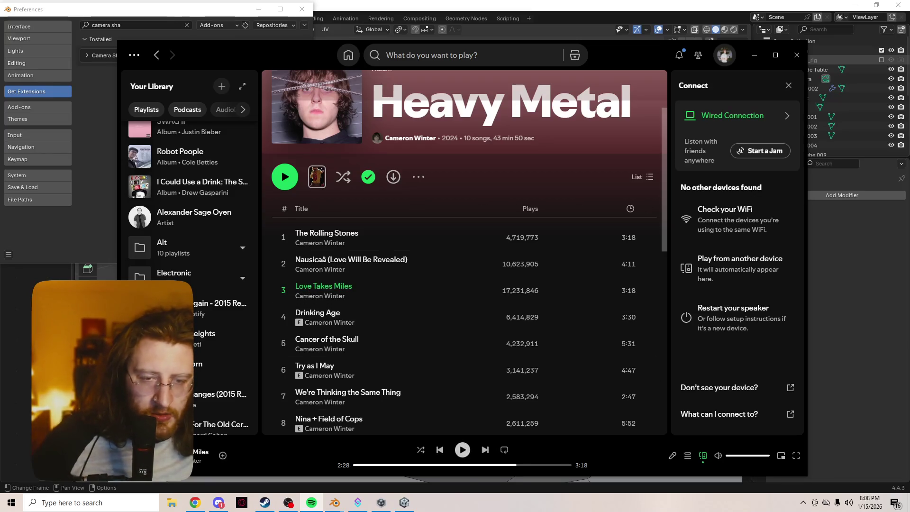
pyautogui.click(755, 55)
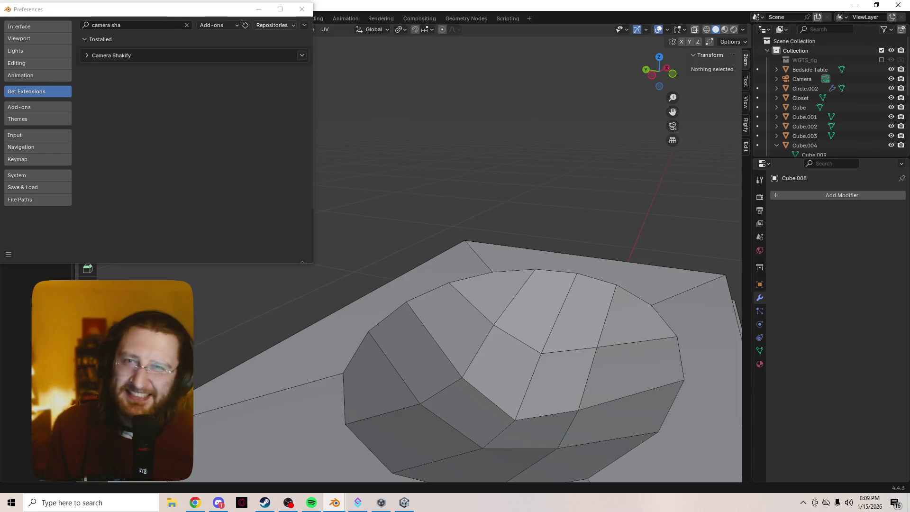
# Close Preferences, zoom out and orbit around the basin cabinet, then bring up the Streamable video in Chrome
pyautogui.click(302, 9)
pyautogui.scroll(-6, 417, 284)
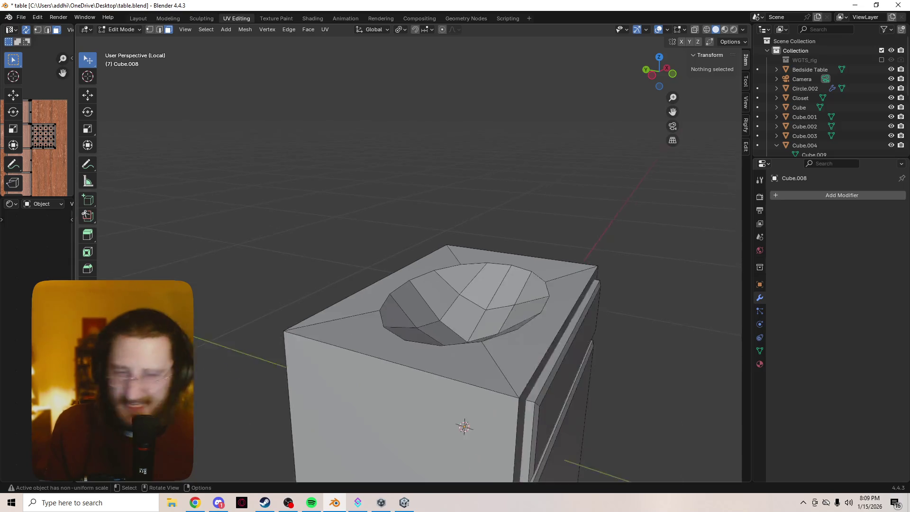
pyautogui.moveTo(417, 284)
pyautogui.mouseDown(button='middle')
pyautogui.moveTo(464, 284)
pyautogui.moveTo(479, 331)
pyautogui.moveTo(473, 294)
pyautogui.moveTo(492, 313)
pyautogui.moveTo(440, 291)
pyautogui.moveTo(407, 308)
pyautogui.moveTo(369, 310)
pyautogui.mouseUp(button='middle')
pyautogui.scroll(-3, 455, 294)
pyautogui.scroll(-2, 417, 265)
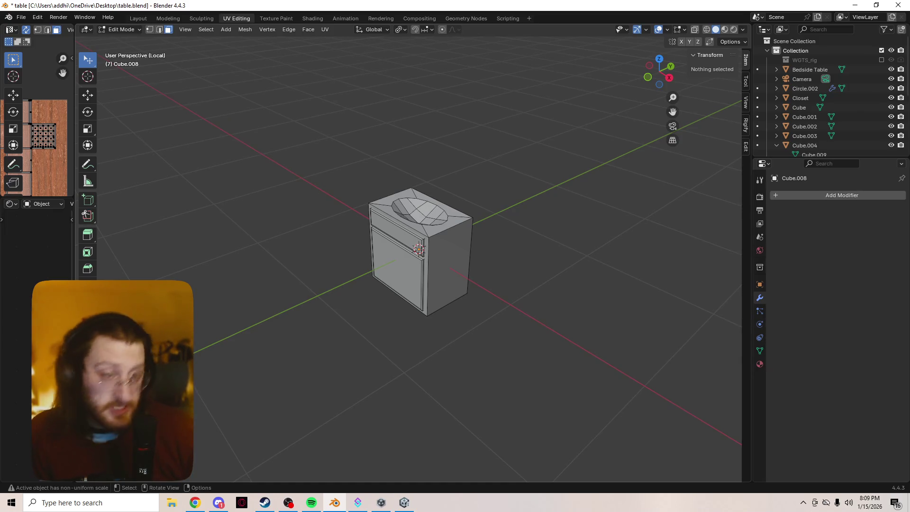
pyautogui.scroll(-3, 419, 251)
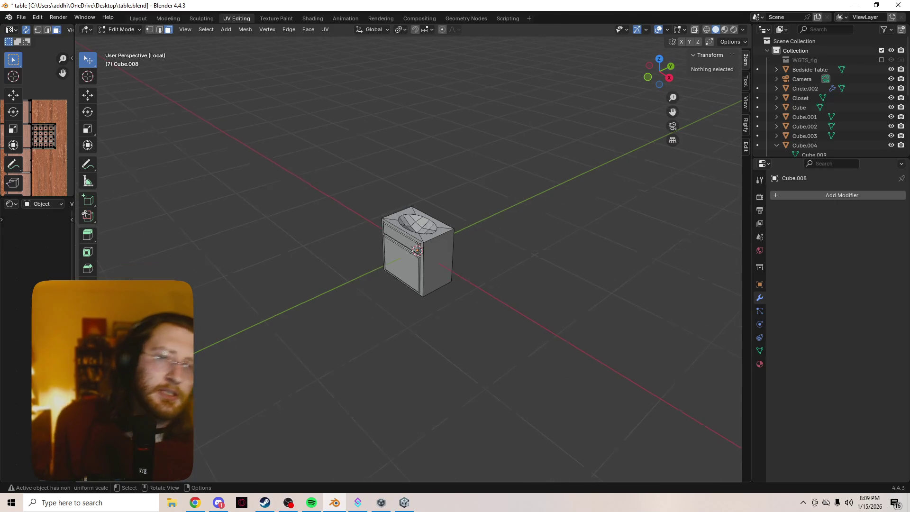
pyautogui.scroll(6, 419, 251)
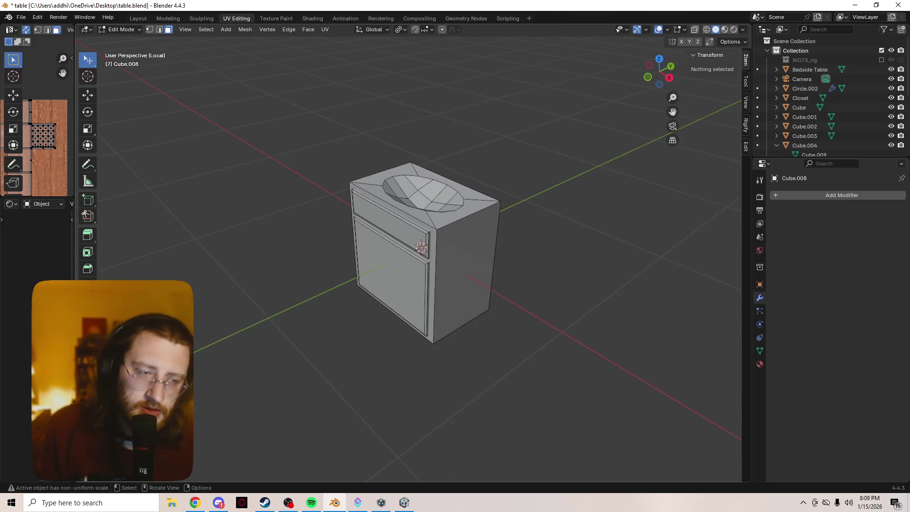
pyautogui.scroll(2, 409, 255)
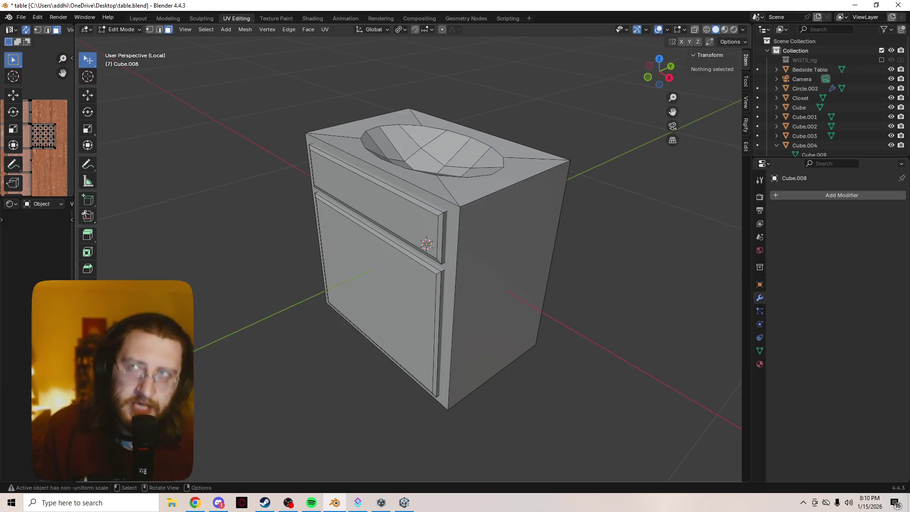
pyautogui.click(195, 503)
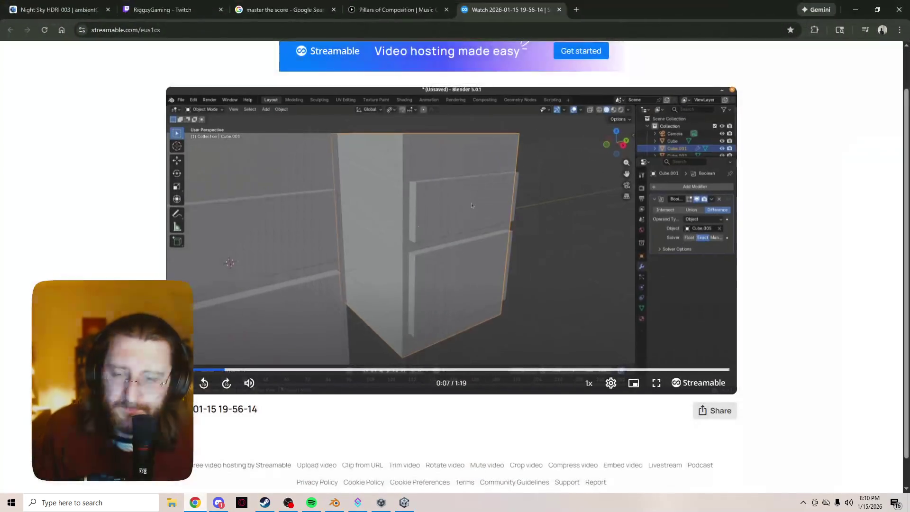
# Search 'native audio suite', browse Sweetwater's AudioSuite Mastering page, then close it and return to Blender
pyautogui.hotkey('ctrl', 't')
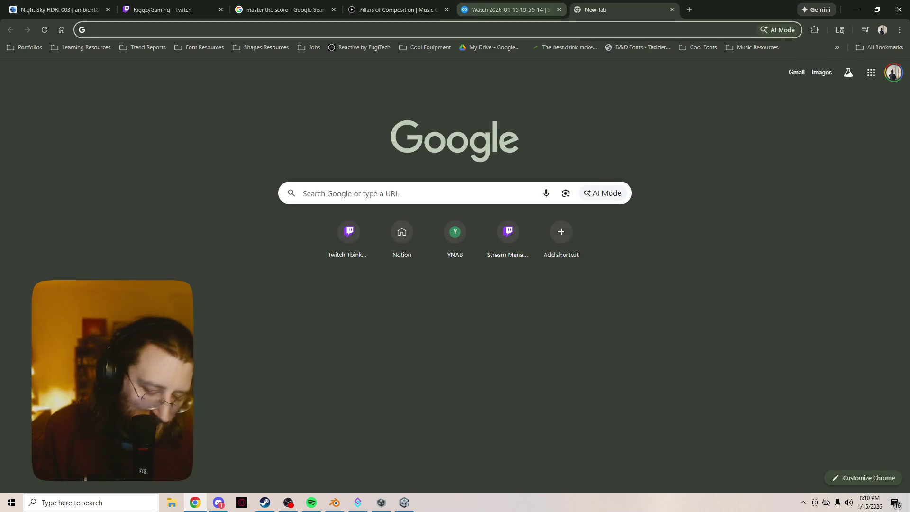
pyautogui.write('native audio su')
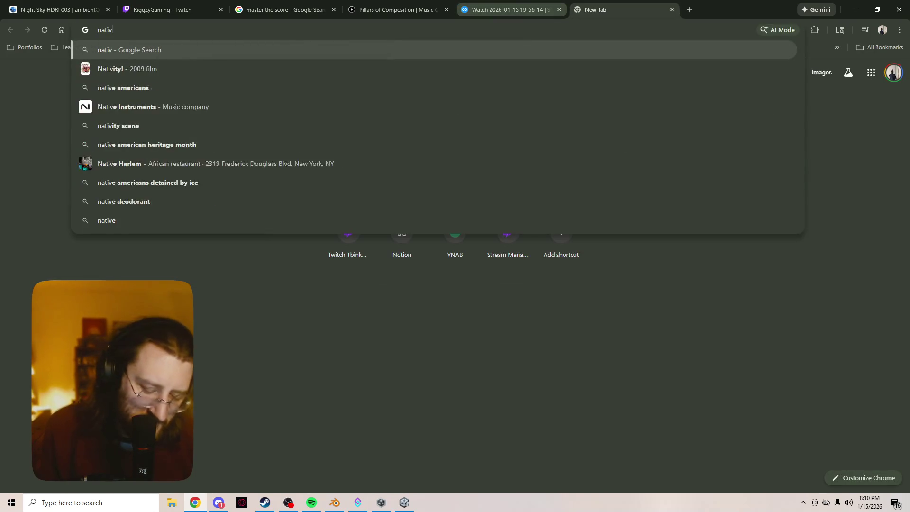
pyautogui.write('ite')
pyautogui.press('Return')
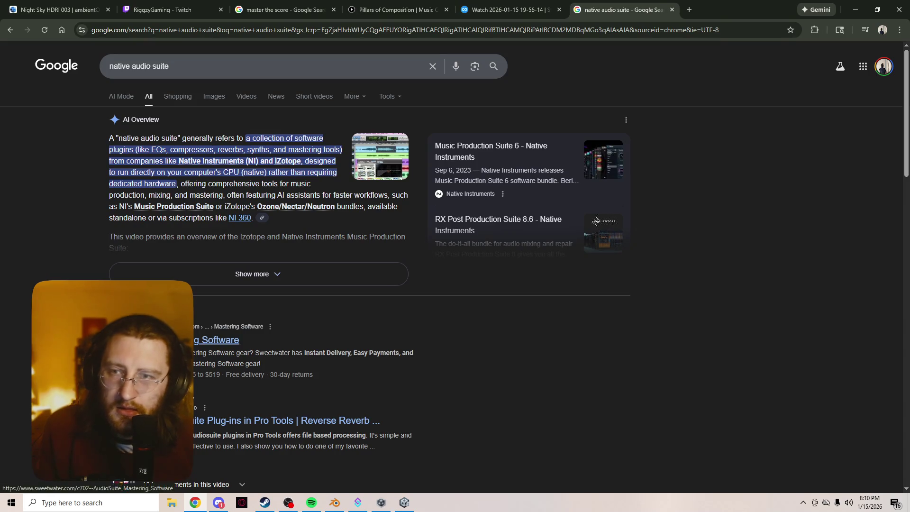
pyautogui.click(157, 339)
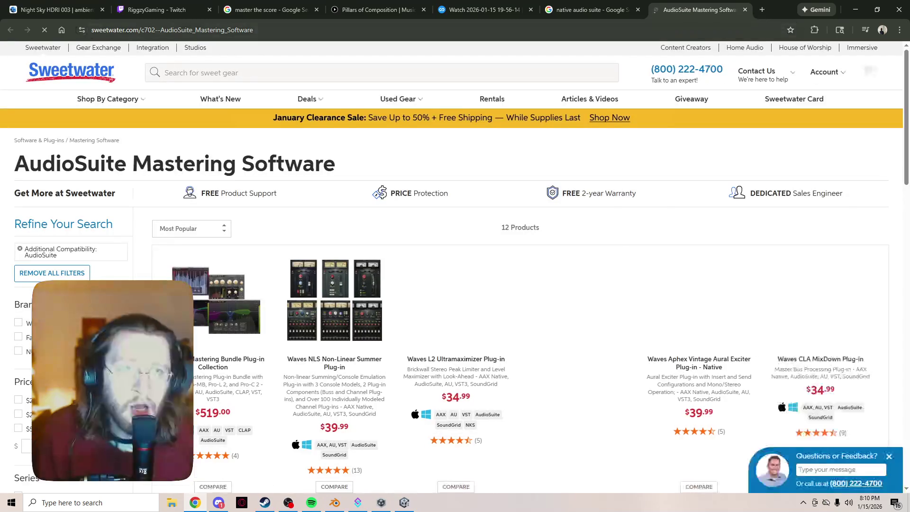
pyautogui.scroll(-3, 456, 227)
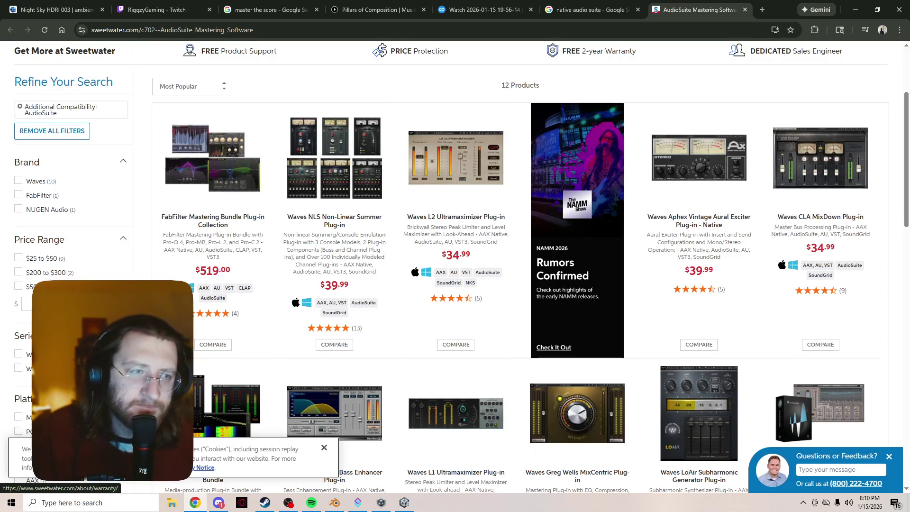
pyautogui.hotkey('ctrl', 'w')
pyautogui.hotkey('ctrl', 'w')
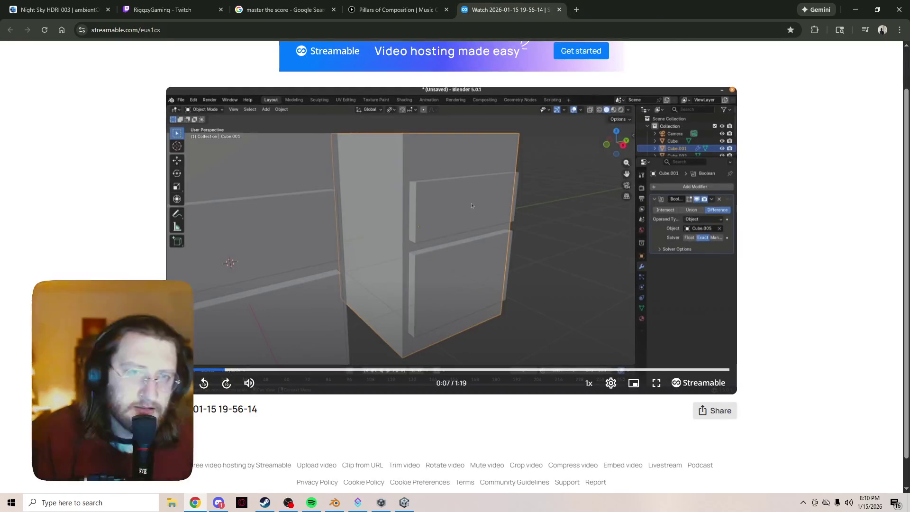
pyautogui.hotkey('alt', 'Tab')
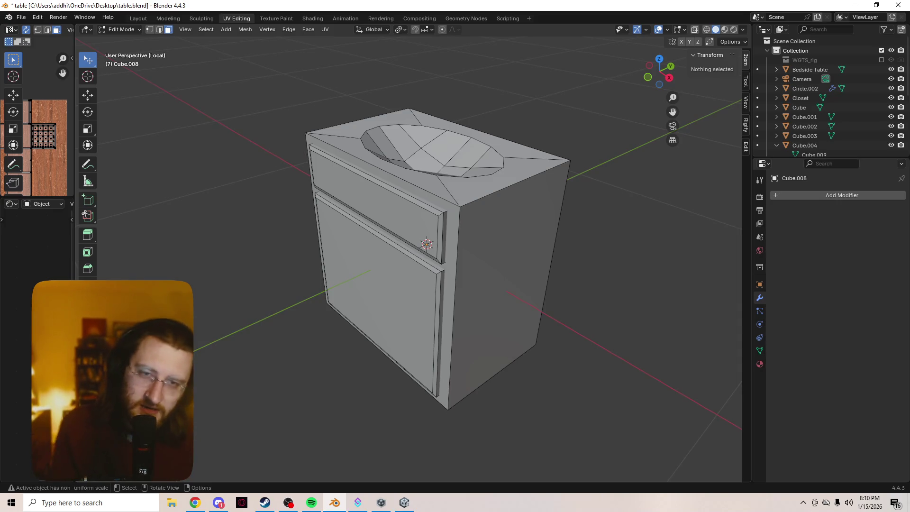
# Orbit and zoom onto the cabinet's drawer and door front, then switch to Chrome
pyautogui.moveTo(427, 244)
pyautogui.mouseDown(button='middle')
pyautogui.moveTo(408, 233)
pyautogui.moveTo(427, 227)
pyautogui.moveTo(503, 284)
pyautogui.moveTo(479, 312)
pyautogui.moveTo(415, 224)
pyautogui.moveTo(417, 274)
pyautogui.moveTo(474, 280)
pyautogui.moveTo(450, 228)
pyautogui.mouseUp(button='middle')
pyautogui.scroll(-3, 415, 227)
pyautogui.scroll(-2, 474, 279)
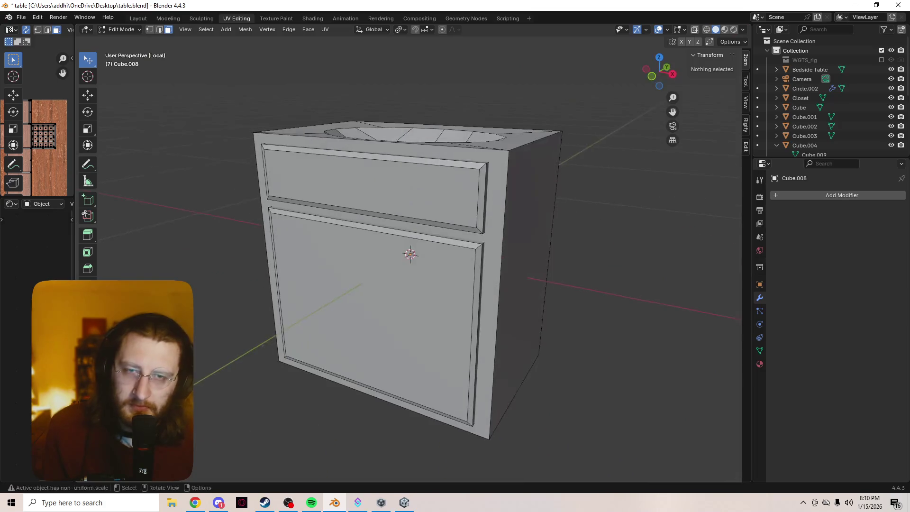
pyautogui.click(195, 502)
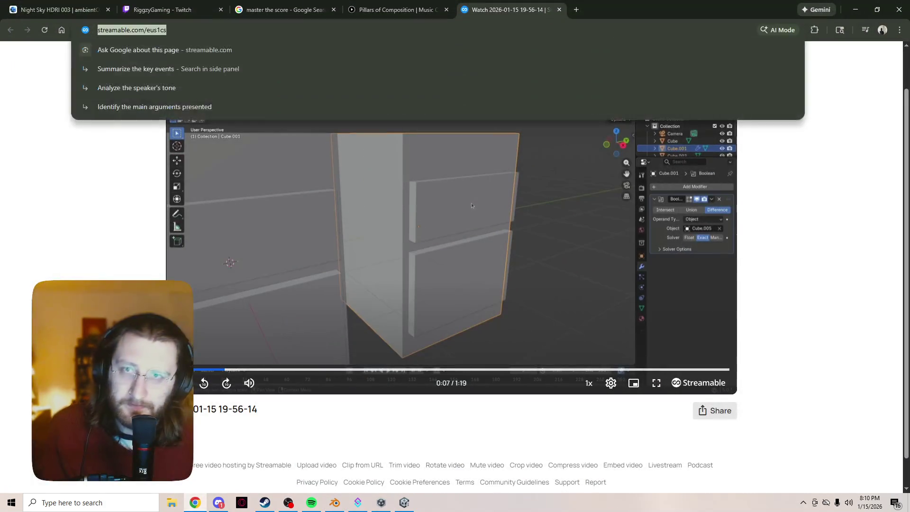
# Search Google for 'wooden bathroom sink cabinet' and show the image results
pyautogui.write('w')
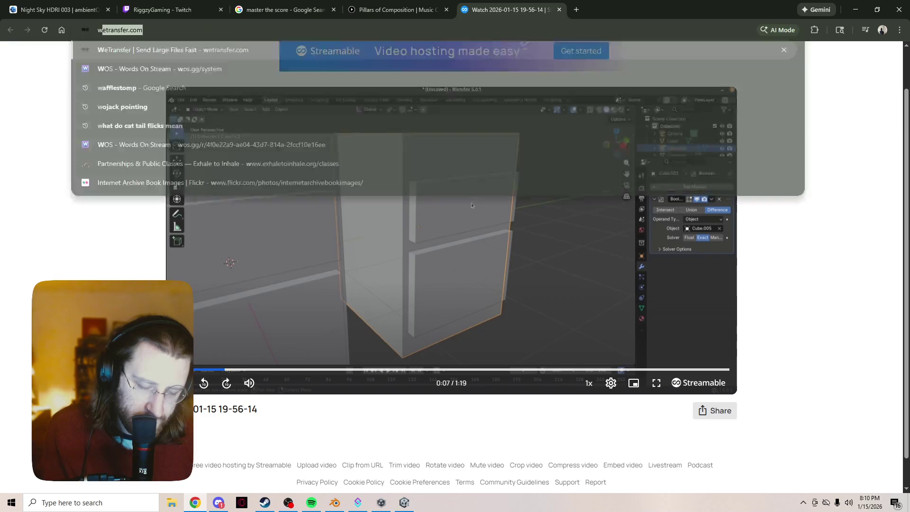
pyautogui.write('ooden ')
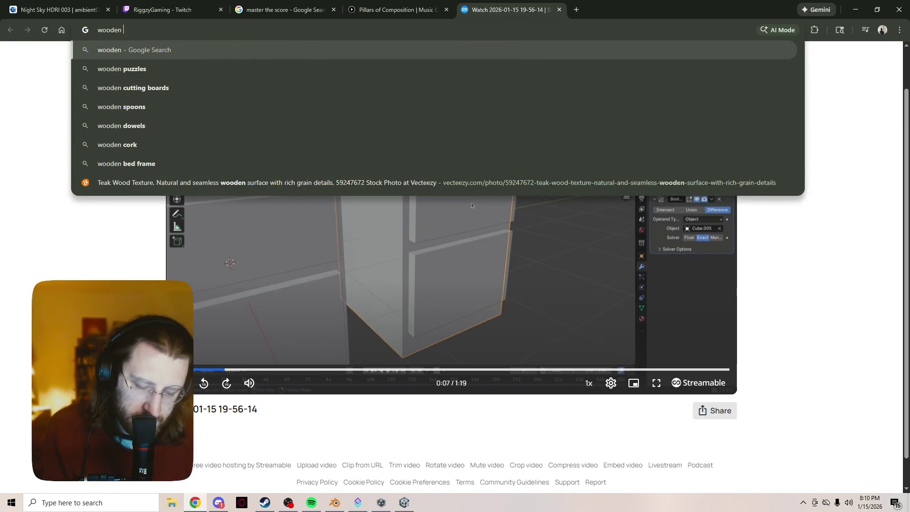
pyautogui.write('bathroom ')
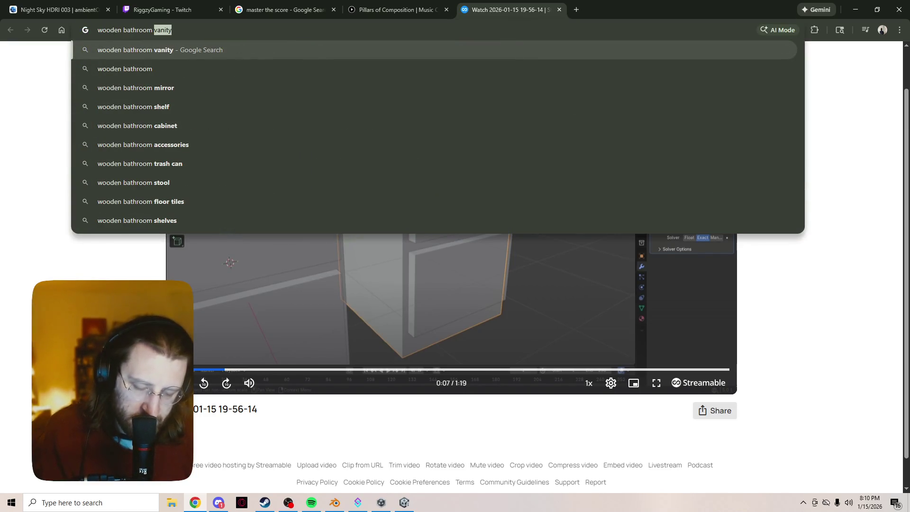
pyautogui.write('sink cabinet')
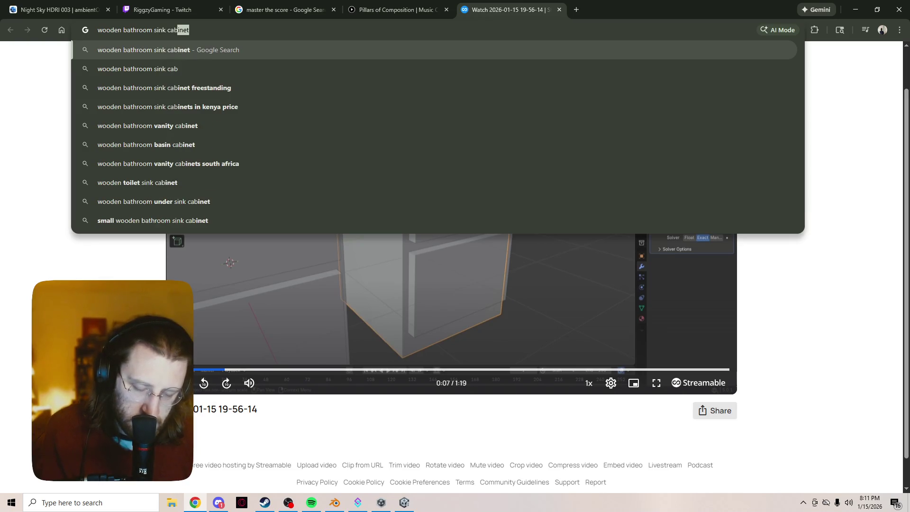
pyautogui.press('Return')
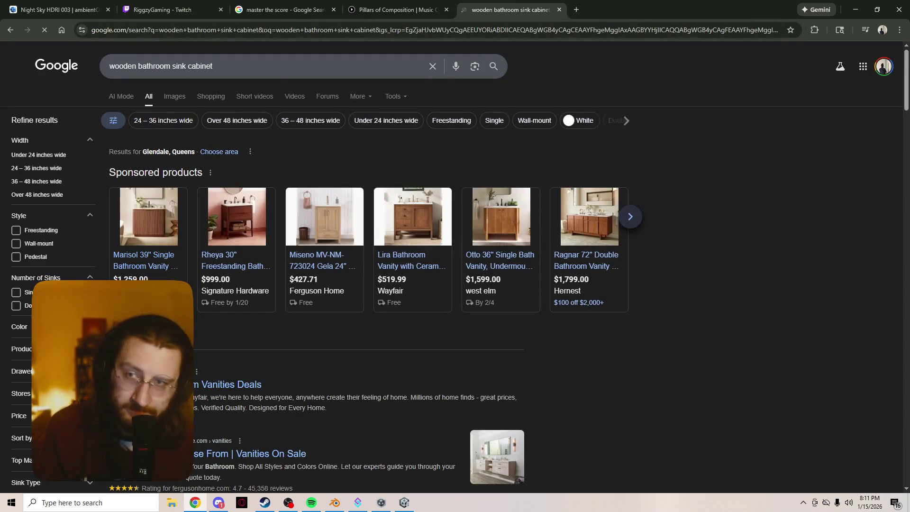
pyautogui.click(174, 96)
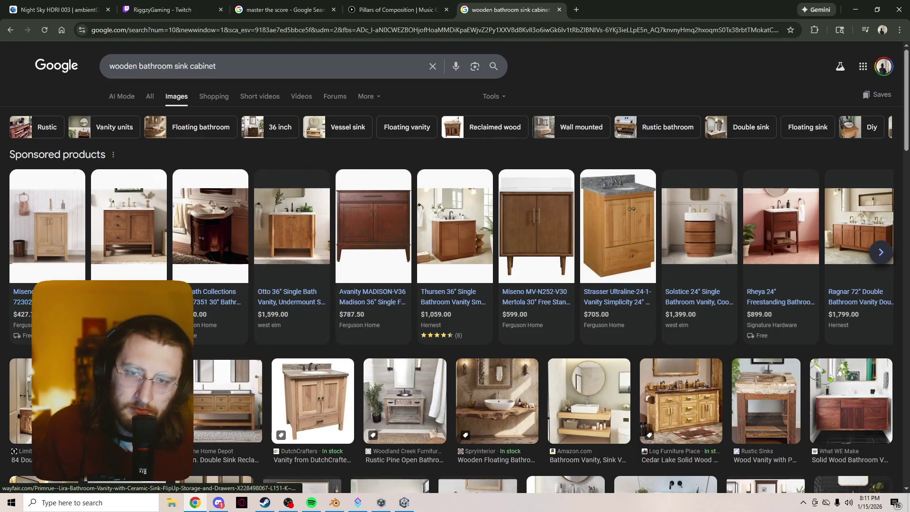
# Scroll down through the wooden vanity image results for reference ideas
pyautogui.scroll(-2, 128, 214)
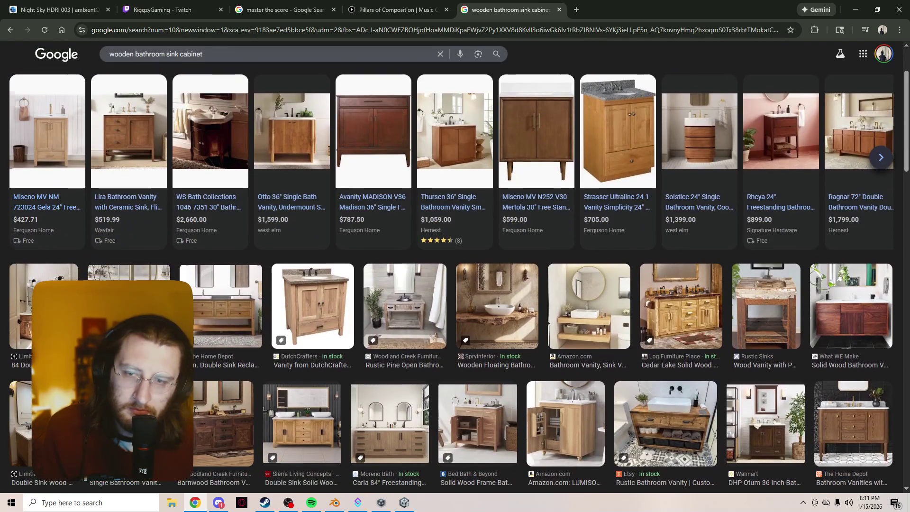
pyautogui.scroll(-2, 128, 213)
pyautogui.scroll(-2, 129, 214)
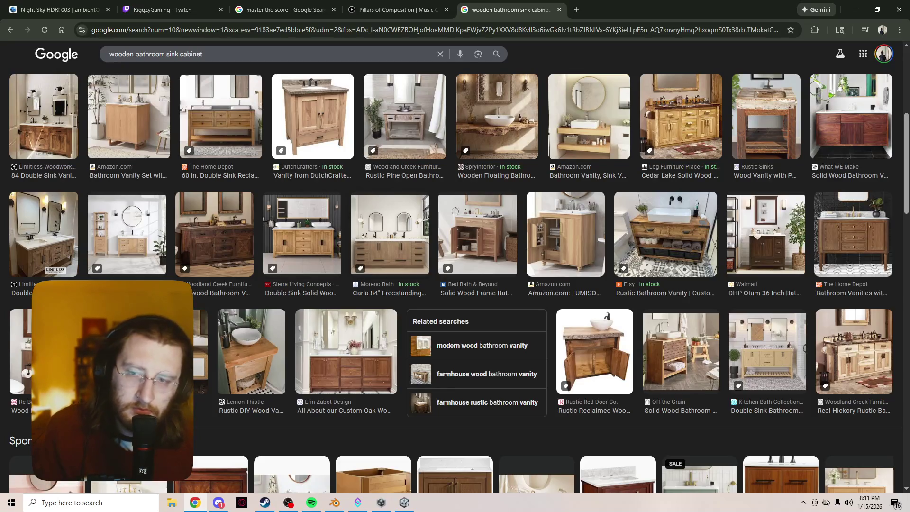
pyautogui.scroll(-4, 128, 213)
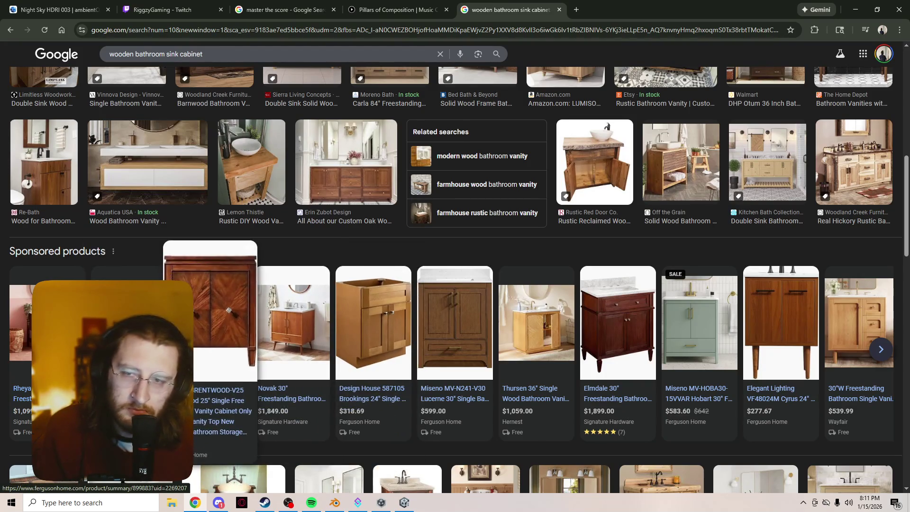
pyautogui.scroll(-5, 128, 266)
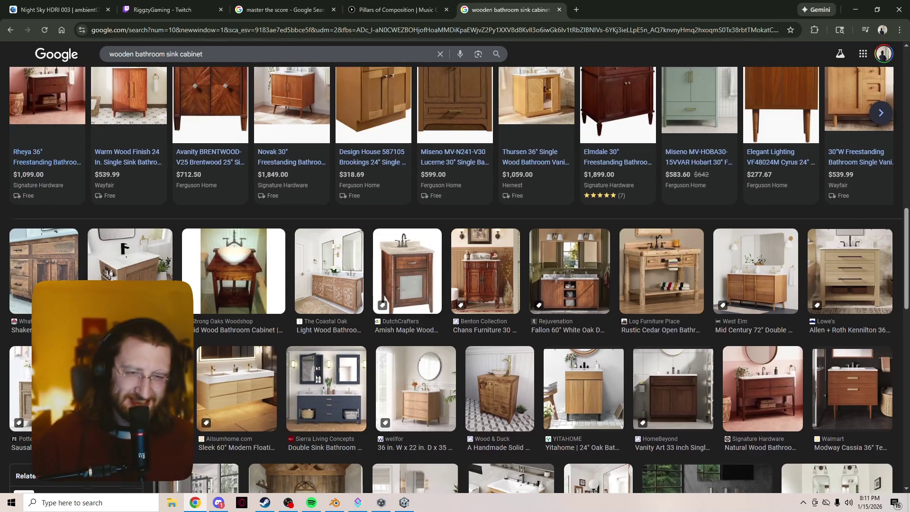
pyautogui.scroll(1, 455, 279)
pyautogui.scroll(-2, 455, 280)
pyautogui.scroll(-3, 455, 280)
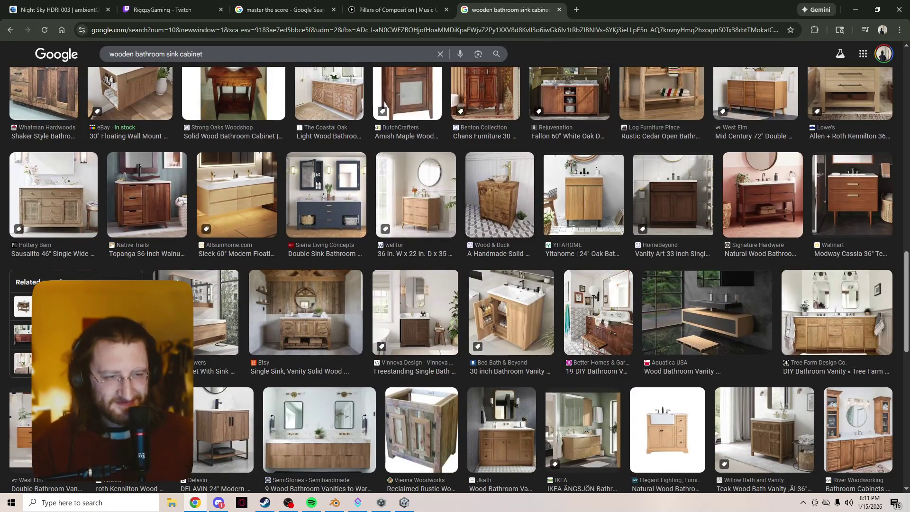
pyautogui.scroll(-2, 455, 280)
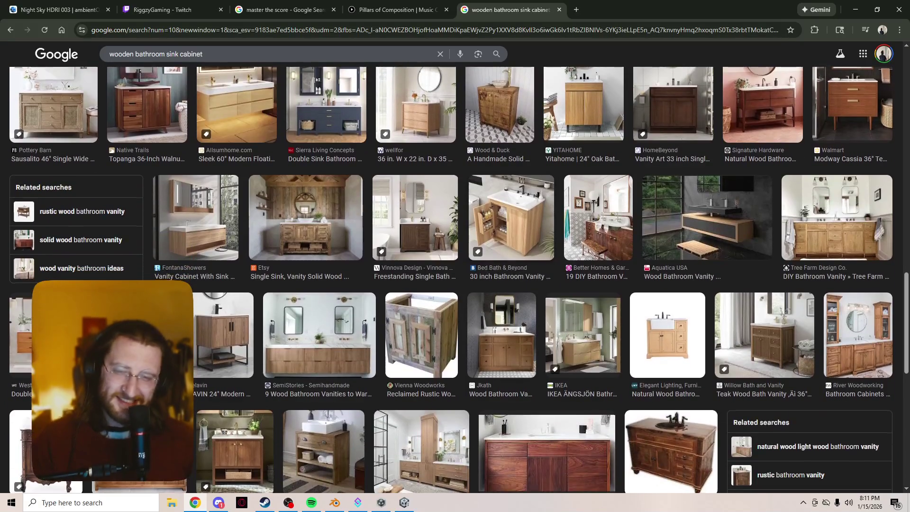
pyautogui.scroll(-2, 455, 280)
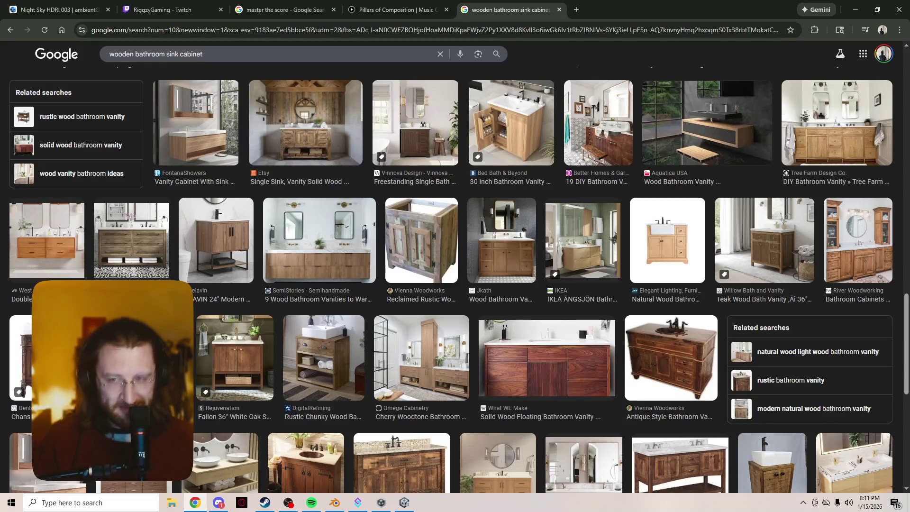
pyautogui.scroll(-1, 455, 280)
# Preview the antique cherry, Native Trails and Canton Antiques vanities, then open a new tab
pyautogui.click(46, 311)
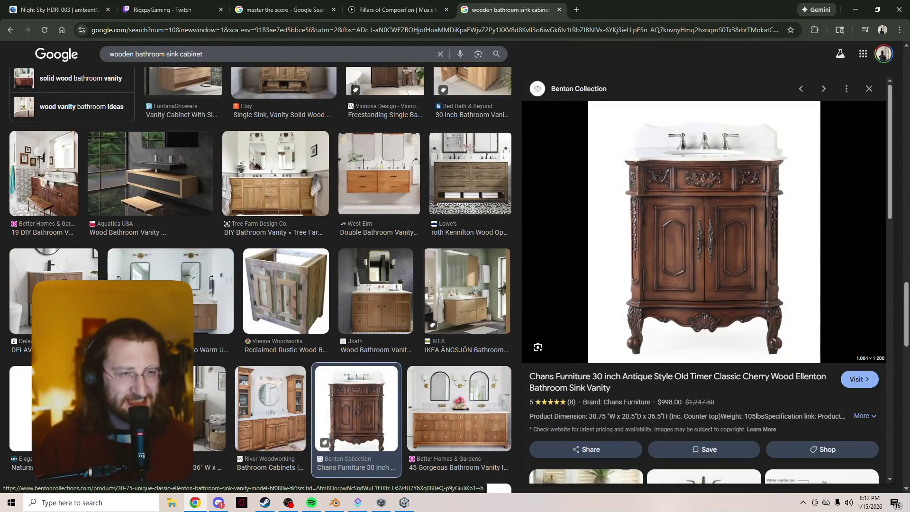
pyautogui.scroll(-4, 349, 274)
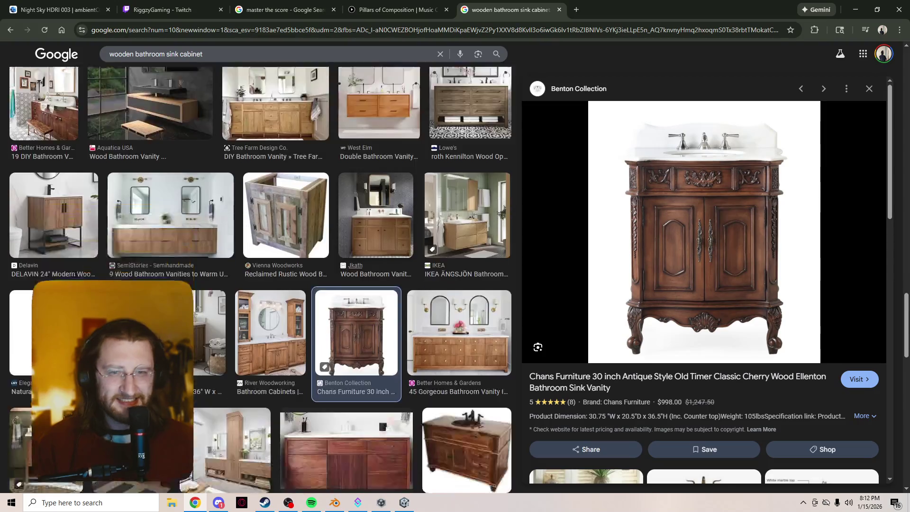
pyautogui.scroll(-3, 348, 269)
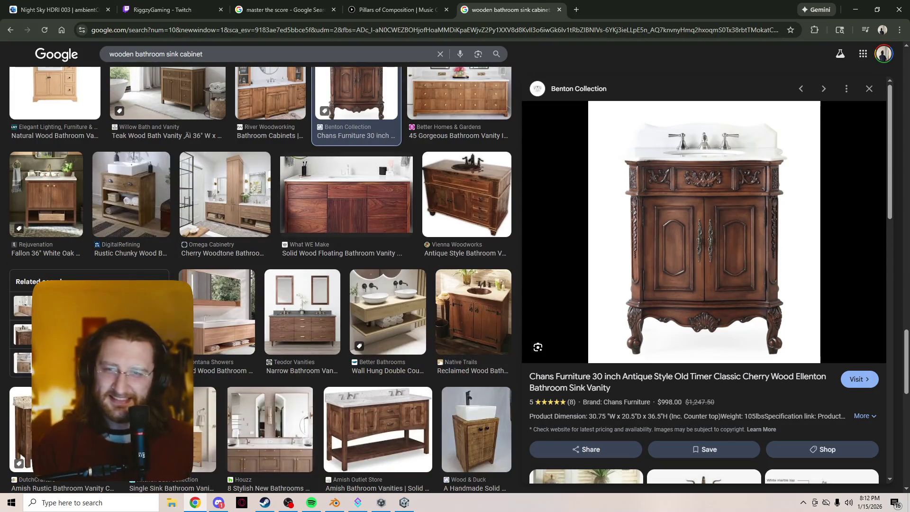
pyautogui.scroll(-3, 471, 189)
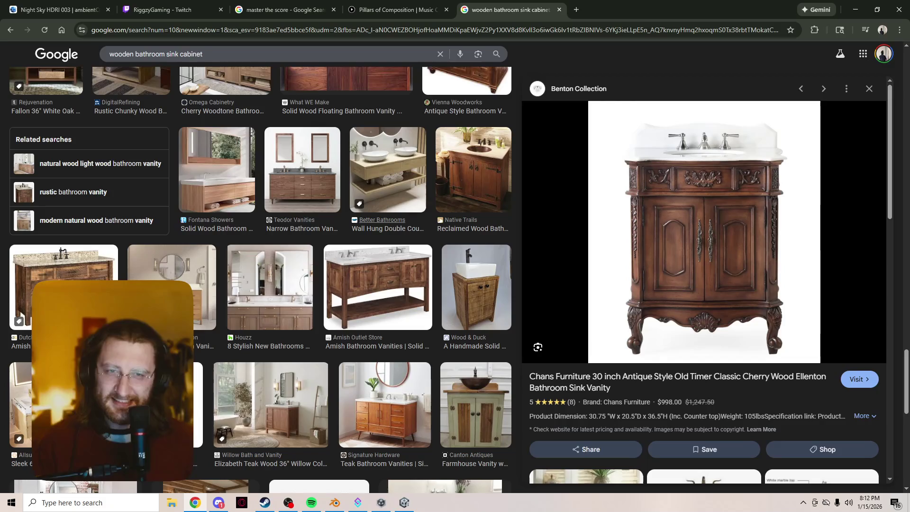
pyautogui.click(472, 189)
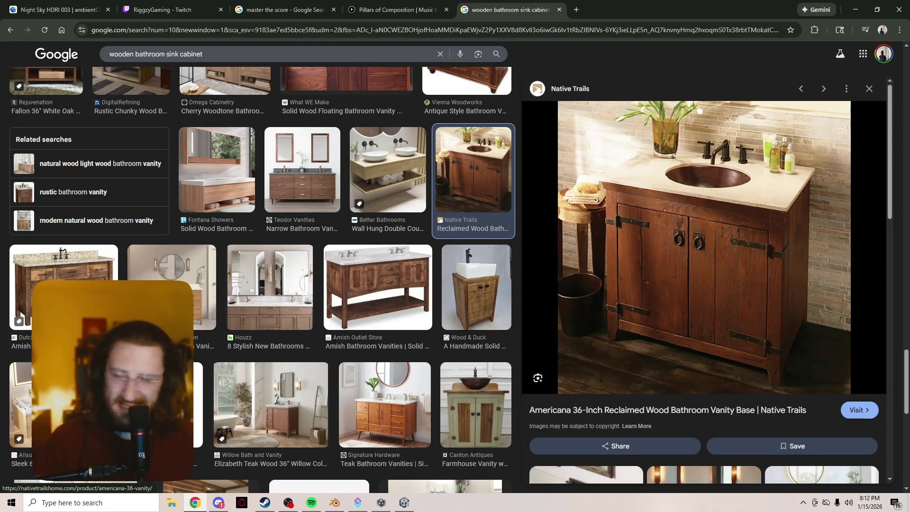
pyautogui.scroll(-6, 261, 279)
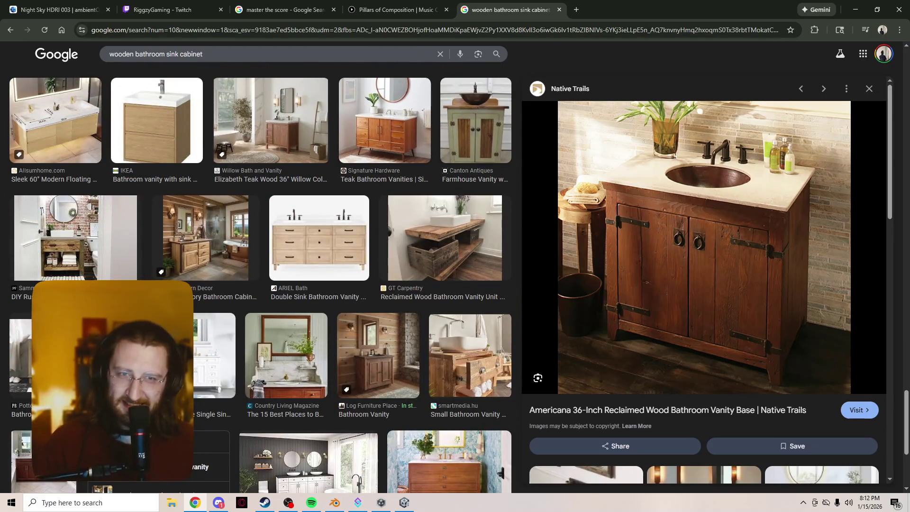
pyautogui.click(475, 121)
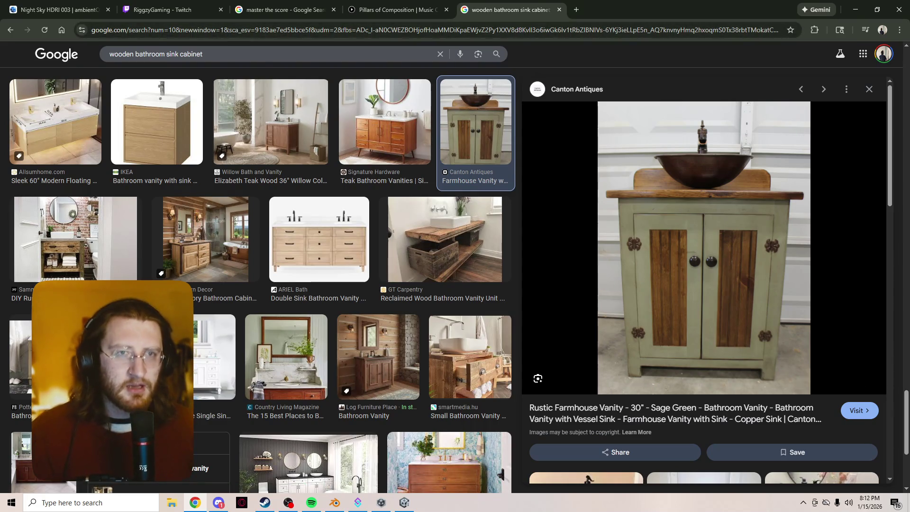
pyautogui.click(576, 9)
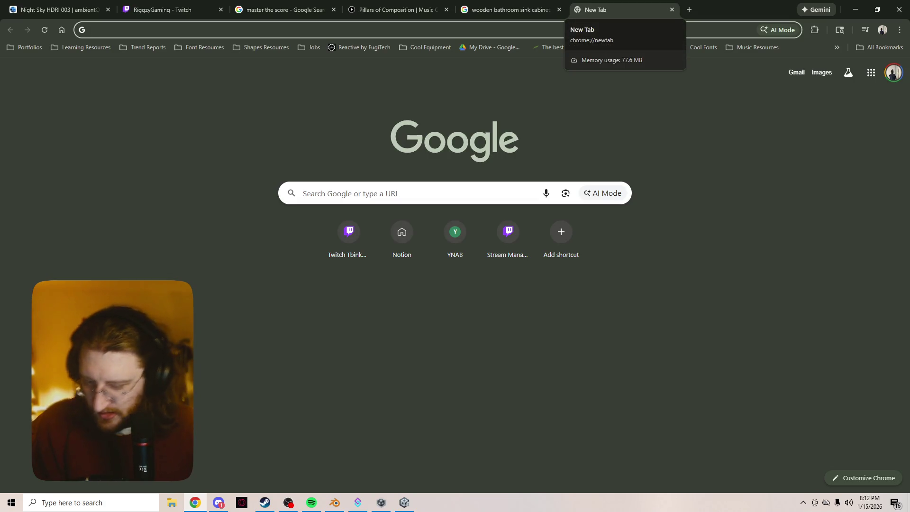
# Go to IKEA and open the dressers and chests of drawers offers
pyautogui.write('ikea')
pyautogui.press('Return')
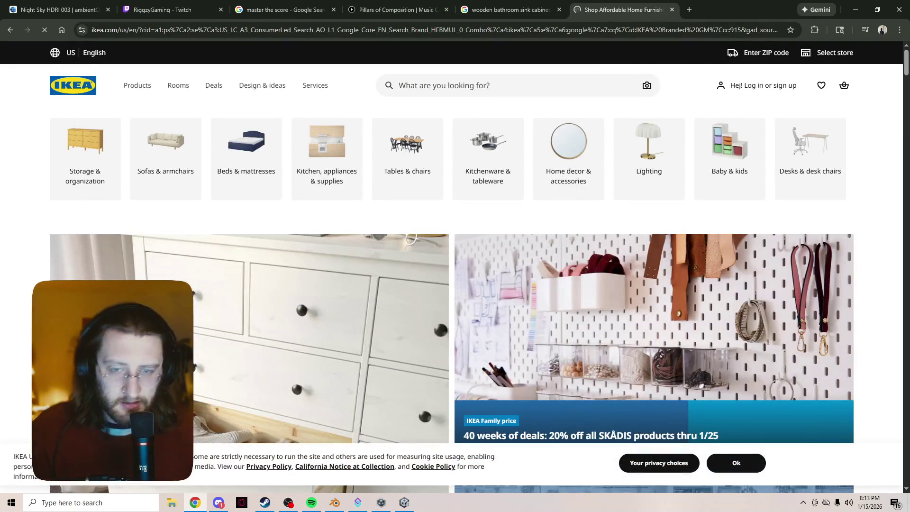
pyautogui.scroll(-5, 327, 156)
pyautogui.scroll(5, 327, 156)
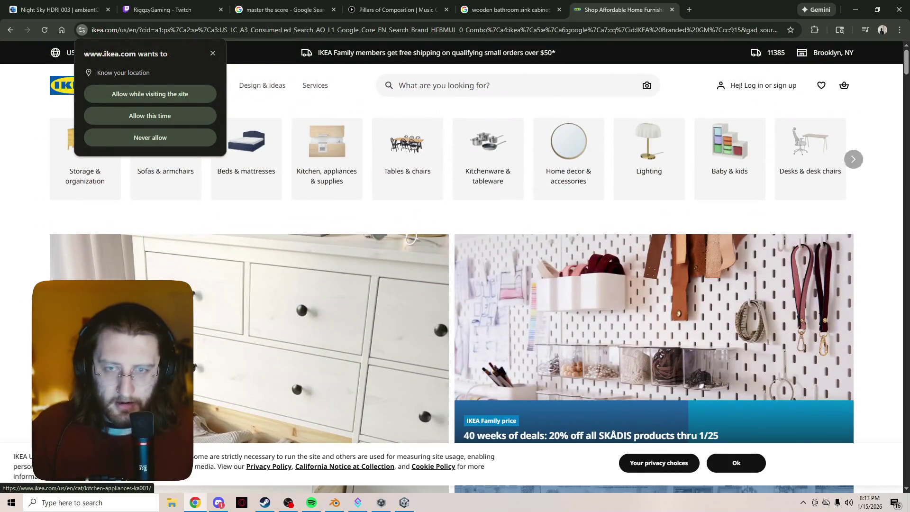
pyautogui.click(403, 308)
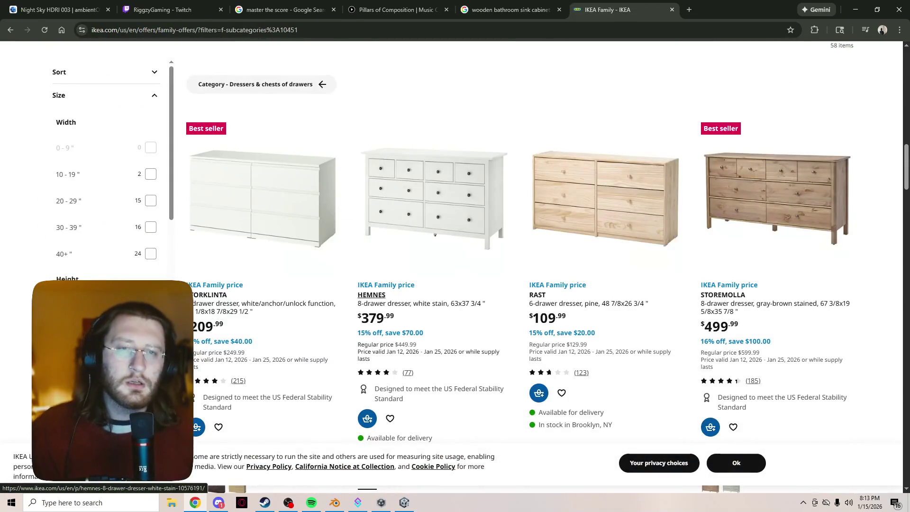
pyautogui.scroll(-3, 758, 143)
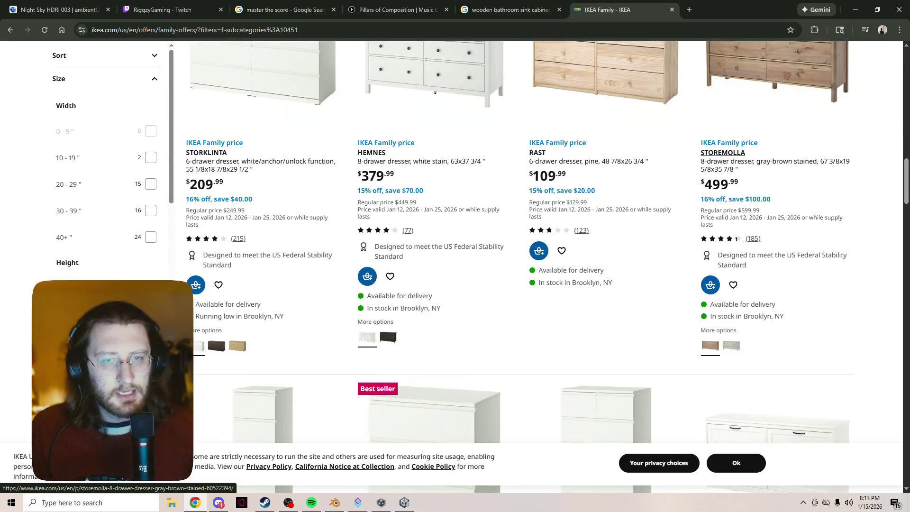
pyautogui.scroll(-6, 730, 189)
pyautogui.scroll(10, 729, 189)
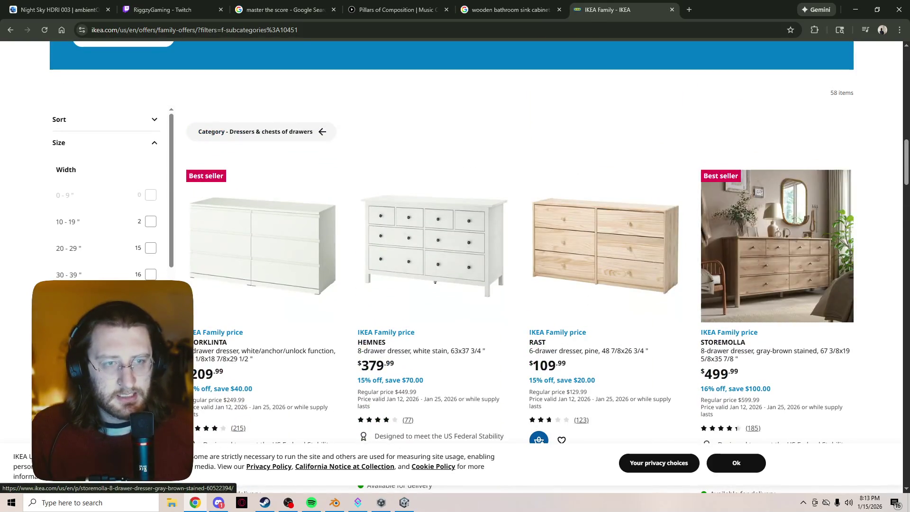
# Open the RAST 6-drawer dresser page and view its drawer dimension diagram
pyautogui.click(604, 247)
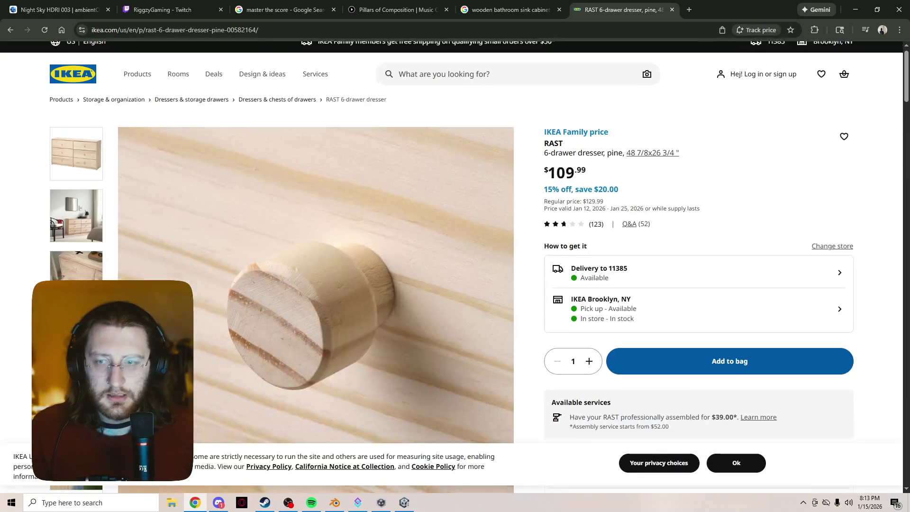
pyautogui.scroll(-9, 455, 237)
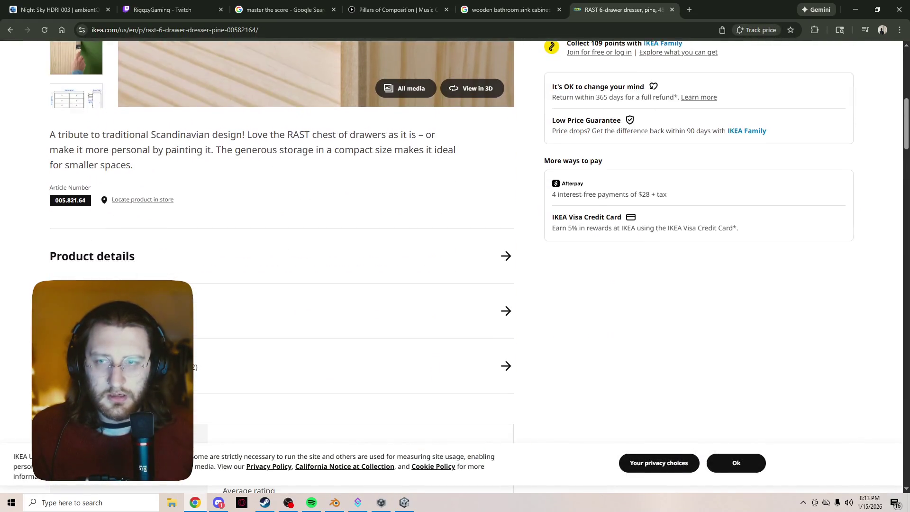
pyautogui.scroll(2, 76, 185)
pyautogui.click(75, 185)
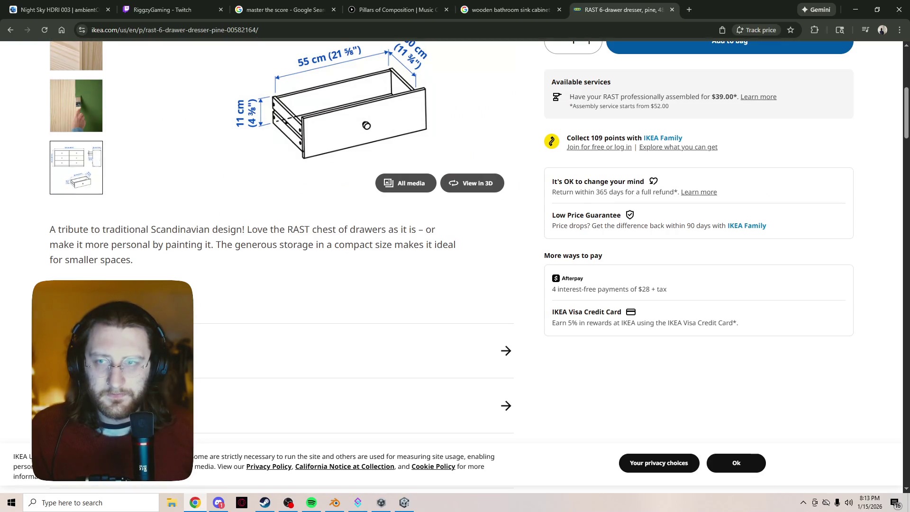
pyautogui.scroll(8, 313, 237)
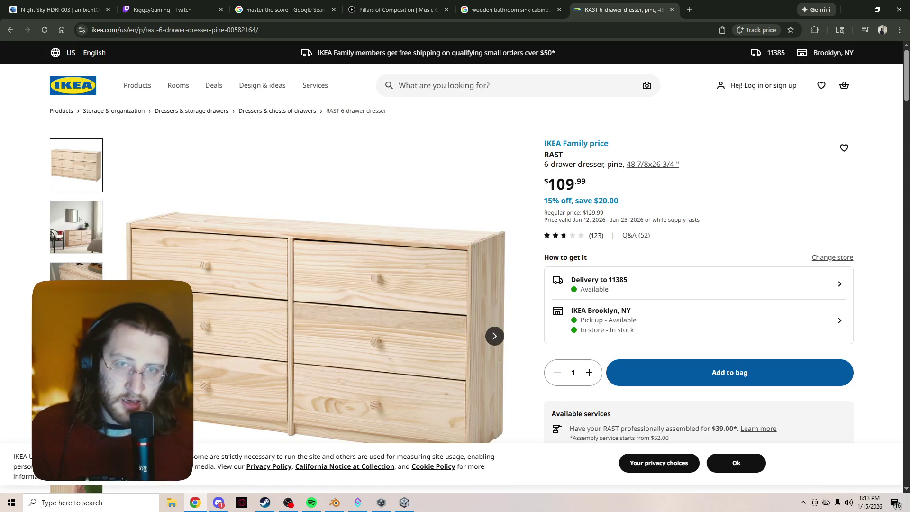
pyautogui.scroll(-7, 313, 237)
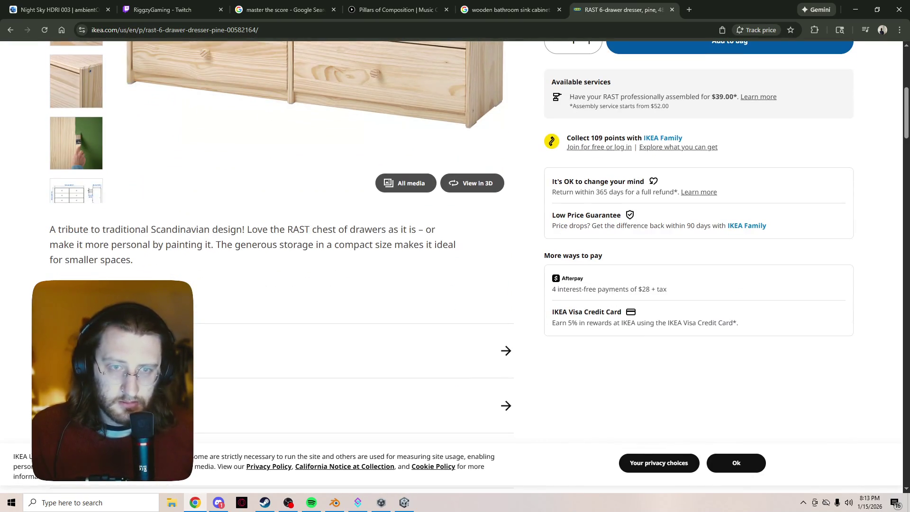
# Rotate the RAST dresser's 3D model, close the viewer and return to the offers list
pyautogui.click(472, 183)
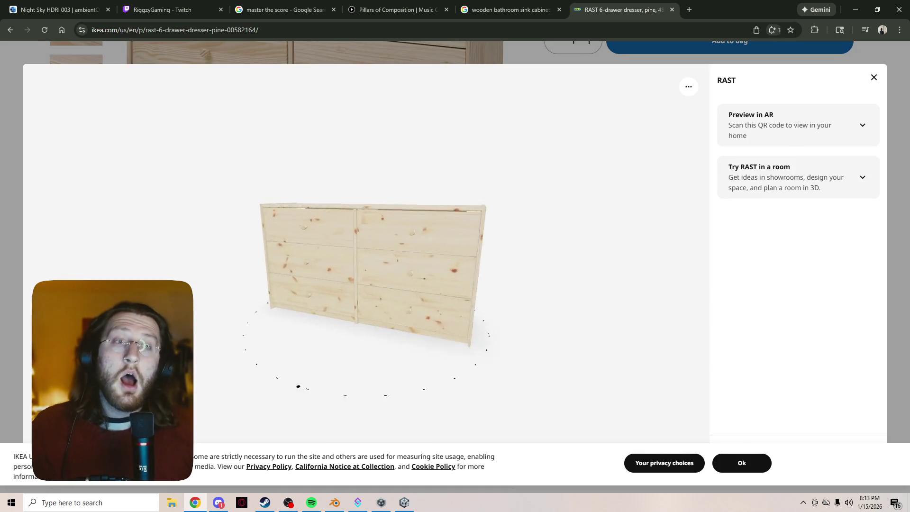
pyautogui.moveTo(360, 247)
pyautogui.mouseDown()
pyautogui.moveTo(379, 293)
pyautogui.moveTo(369, 199)
pyautogui.moveTo(427, 227)
pyautogui.moveTo(401, 234)
pyautogui.moveTo(360, 222)
pyautogui.moveTo(303, 247)
pyautogui.mouseUp()
pyautogui.press('Escape')
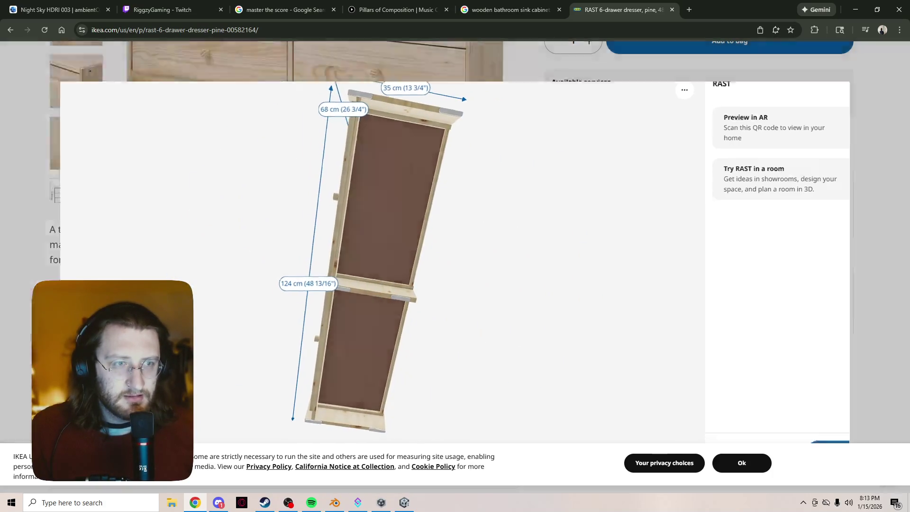
pyautogui.scroll(4, 455, 237)
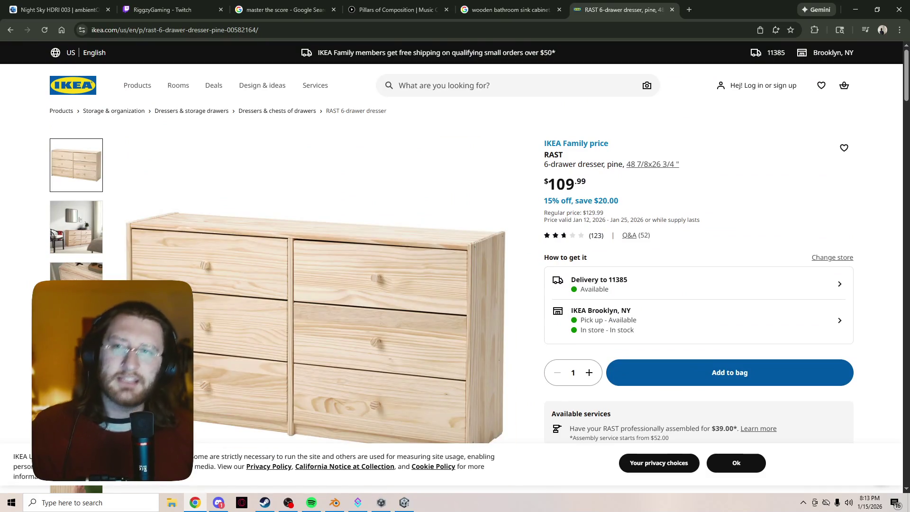
pyautogui.click(10, 29)
# View the STOREMOLLA 3-drawer dresser page, then minimise Chrome and orbit down onto the sink cabinet
pyautogui.scroll(-5, 371, 57)
pyautogui.scroll(-15, 371, 57)
pyautogui.scroll(6, 372, 57)
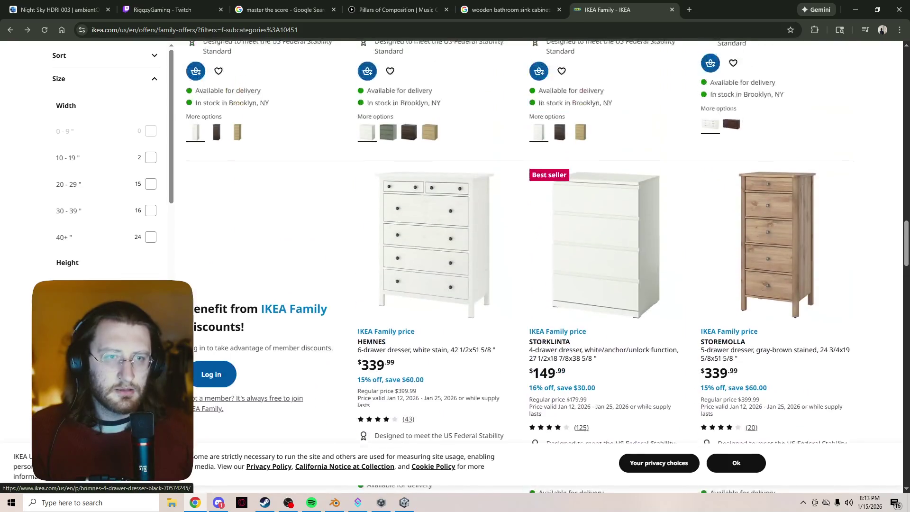
pyautogui.scroll(-10, 371, 57)
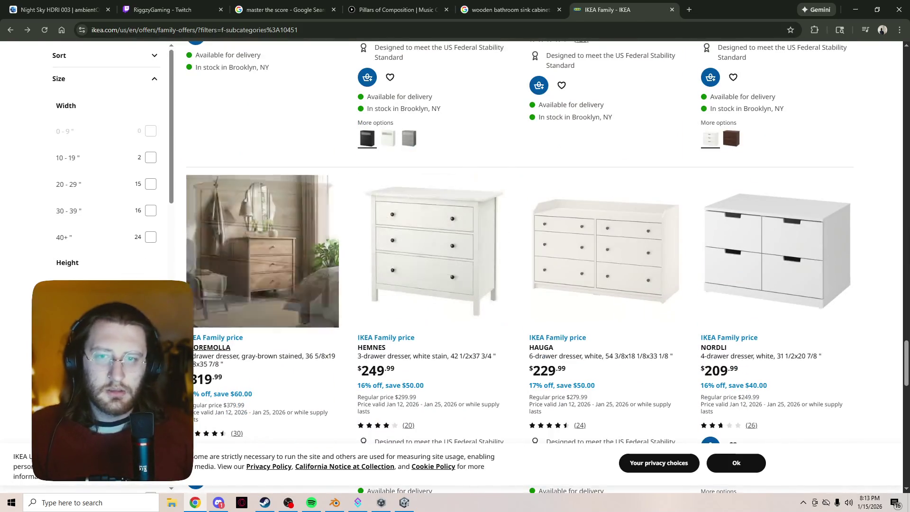
pyautogui.click(262, 250)
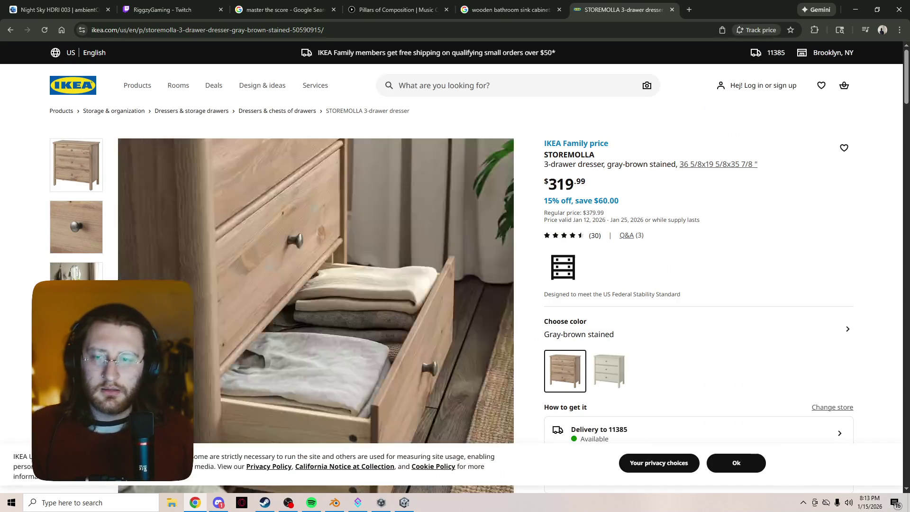
pyautogui.scroll(-5, 473, 265)
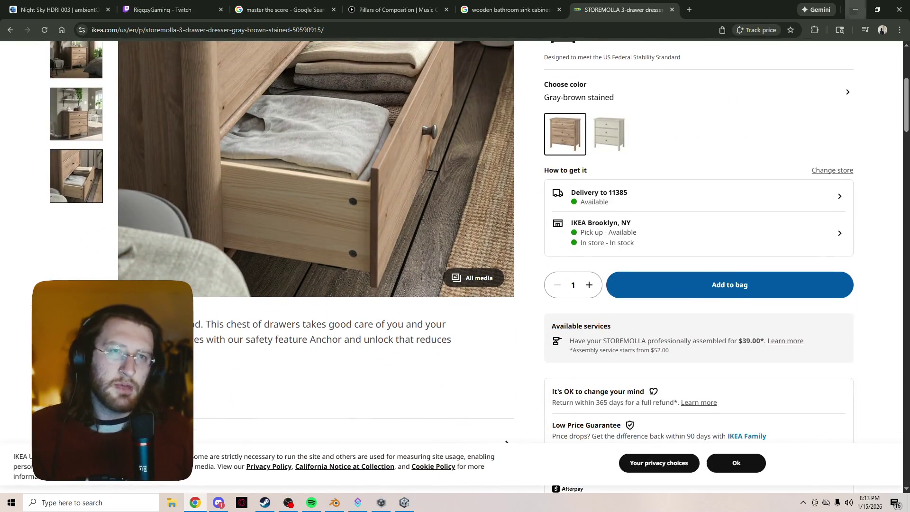
pyautogui.click(855, 9)
pyautogui.moveTo(427, 237); pyautogui.dragTo(384, 341, button='middle')
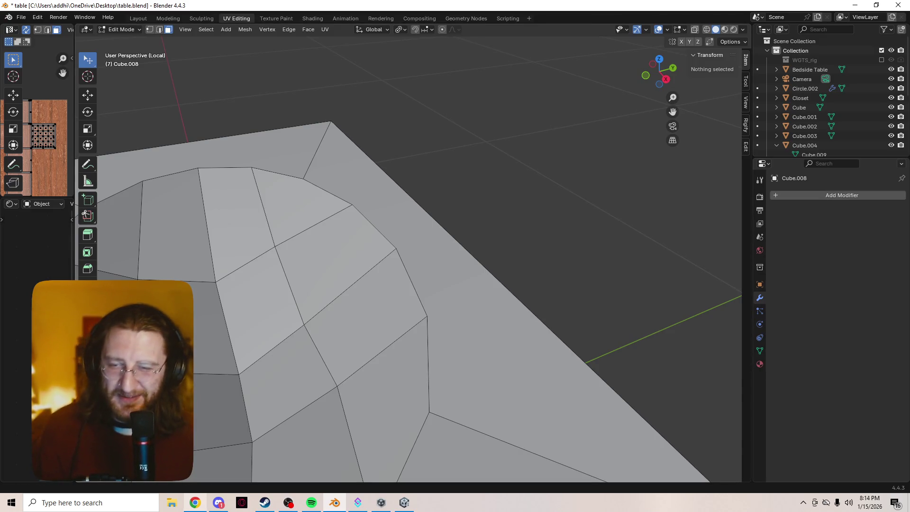
# Open Preferences from the Edit menu
pyautogui.click(21, 17)
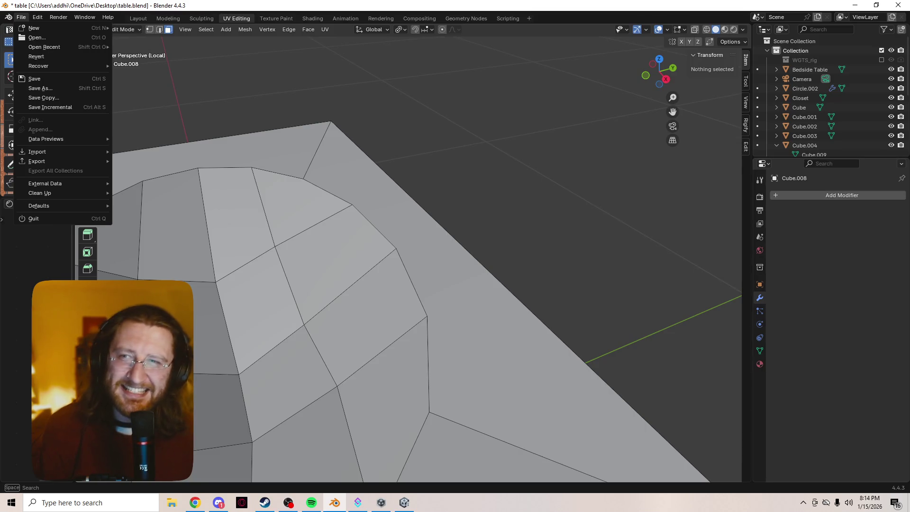
pyautogui.moveTo(52, 28)
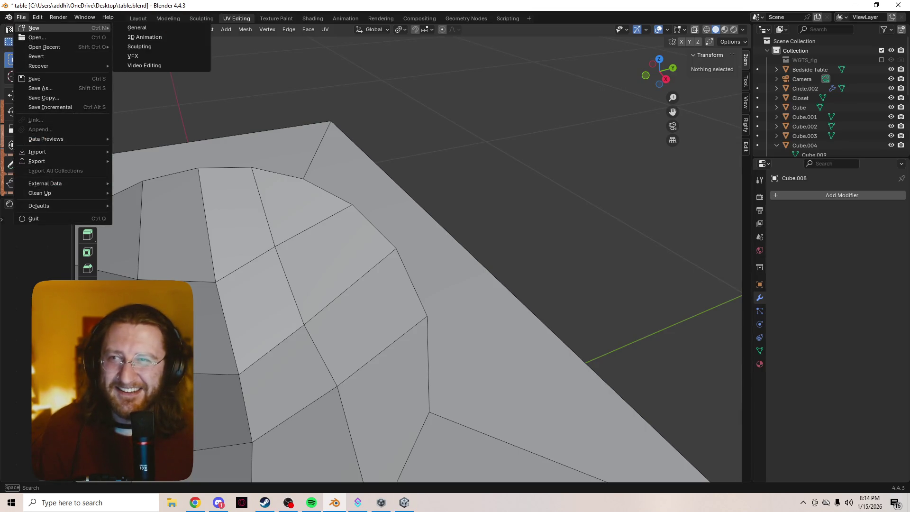
pyautogui.click(71, 139)
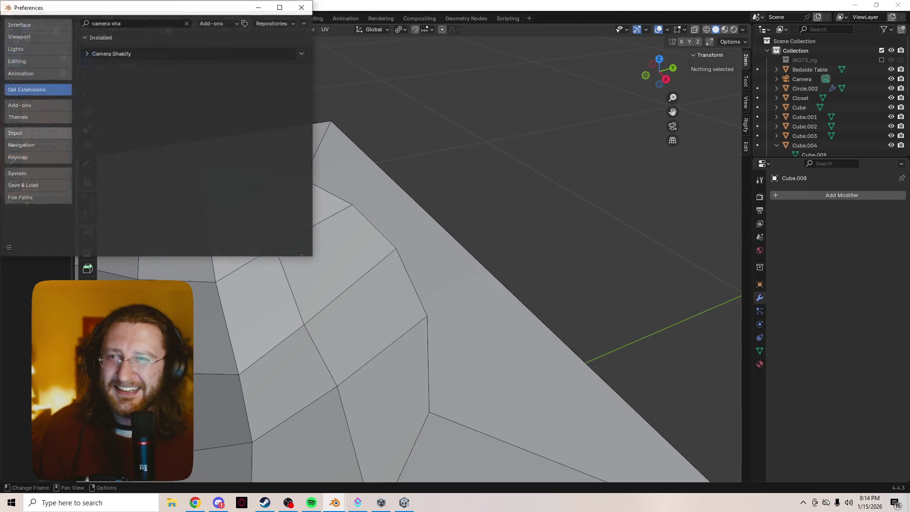
# Search extensions for 'ikea', install IKEA Browser, and expand its version 0.4.0 details
pyautogui.click(120, 23)
pyautogui.moveTo(120, 24); pyautogui.dragTo(92, 23)
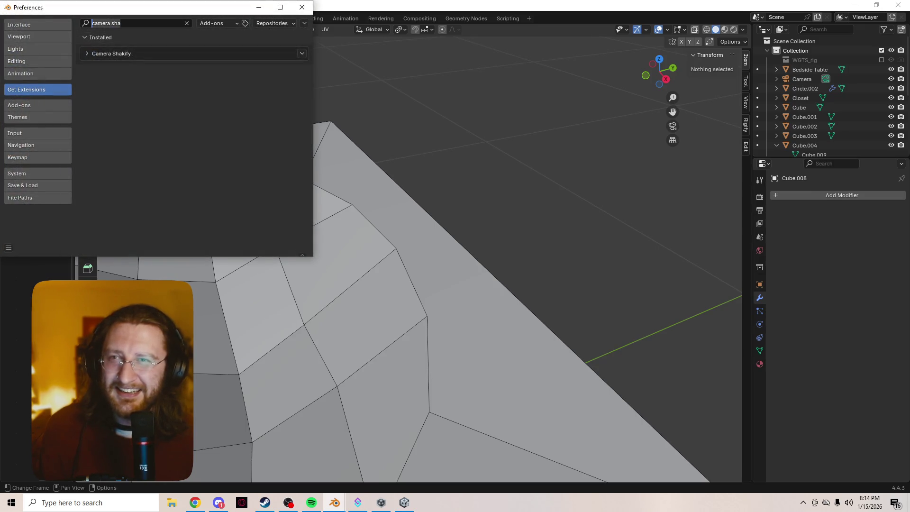
pyautogui.write('ikea')
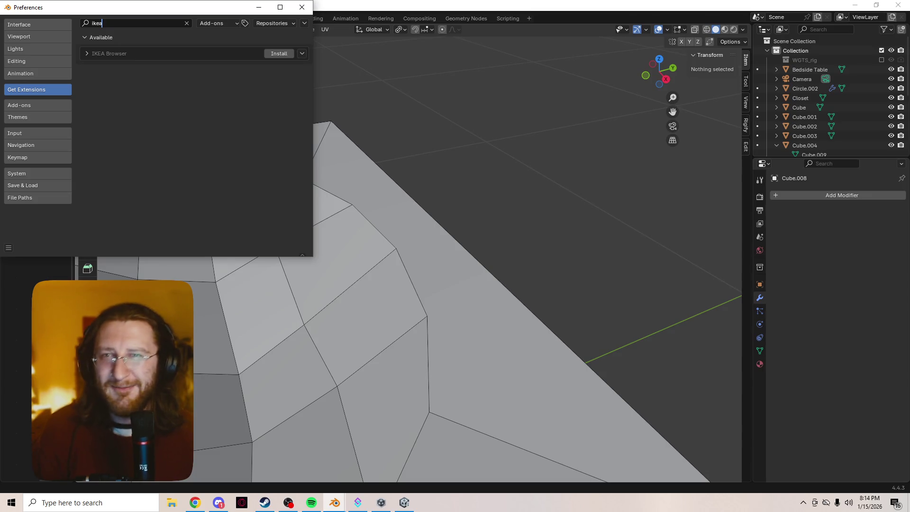
pyautogui.click(279, 53)
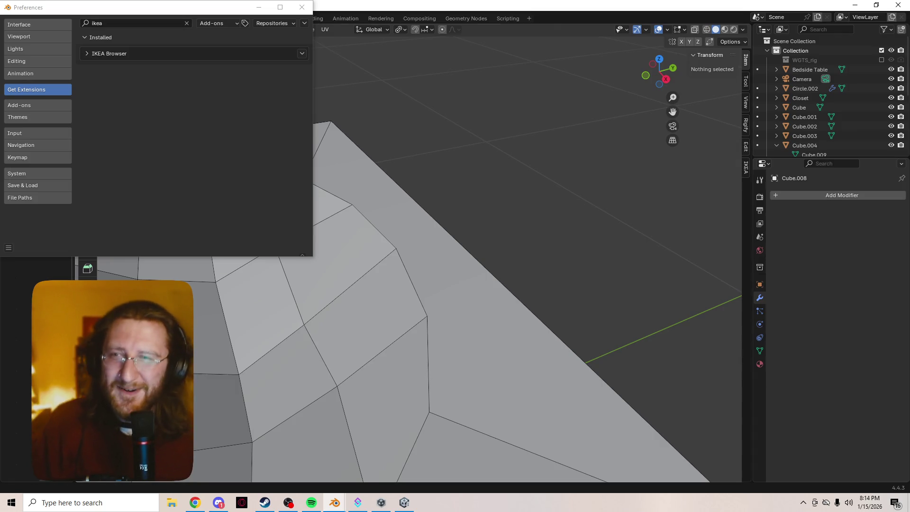
pyautogui.click(87, 53)
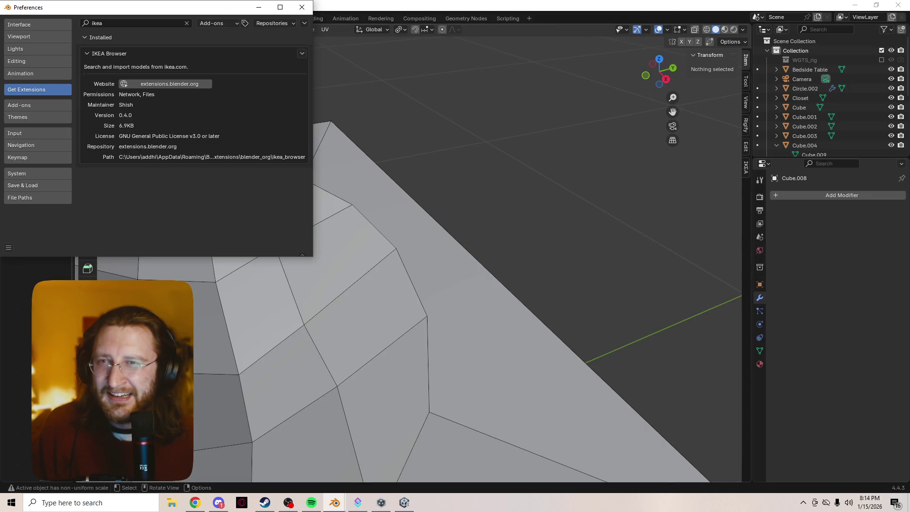
# Orbit the view to see the sink cabinet's top and select the cabinet model
pyautogui.scroll(-3, 474, 284)
pyautogui.moveTo(473, 284); pyautogui.dragTo(474, 194, button='middle')
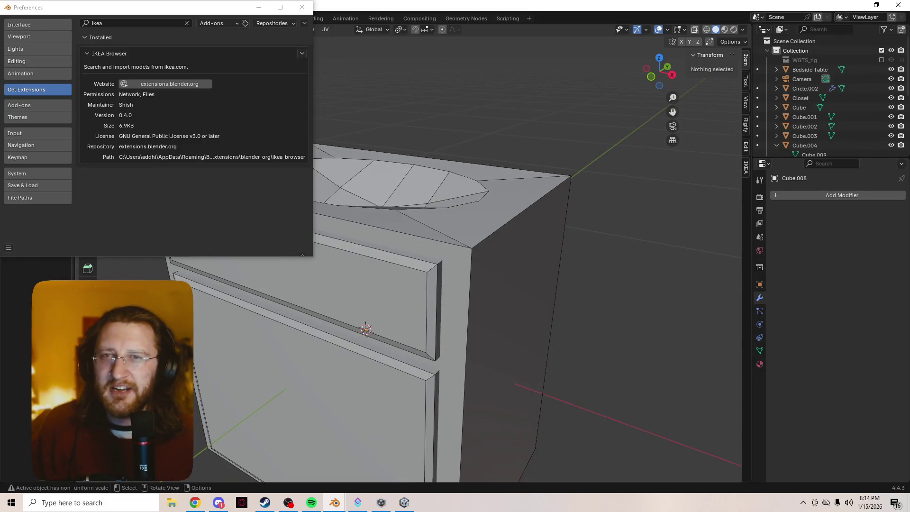
pyautogui.hotkey('shift', 'a')
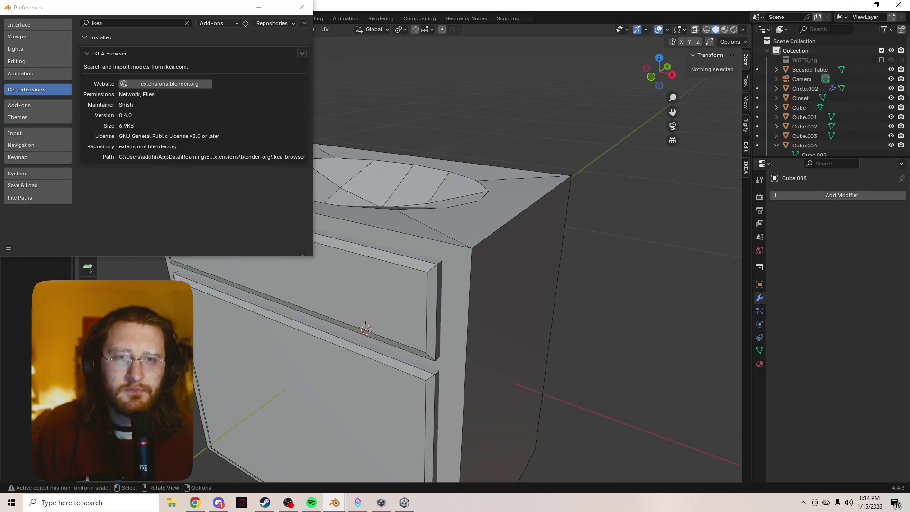
pyautogui.click(559, 240)
# Dismiss the Add menu, deselect the cabinet, and open the IKEA Browser add-on's website
pyautogui.hotkey('shift', 'a')
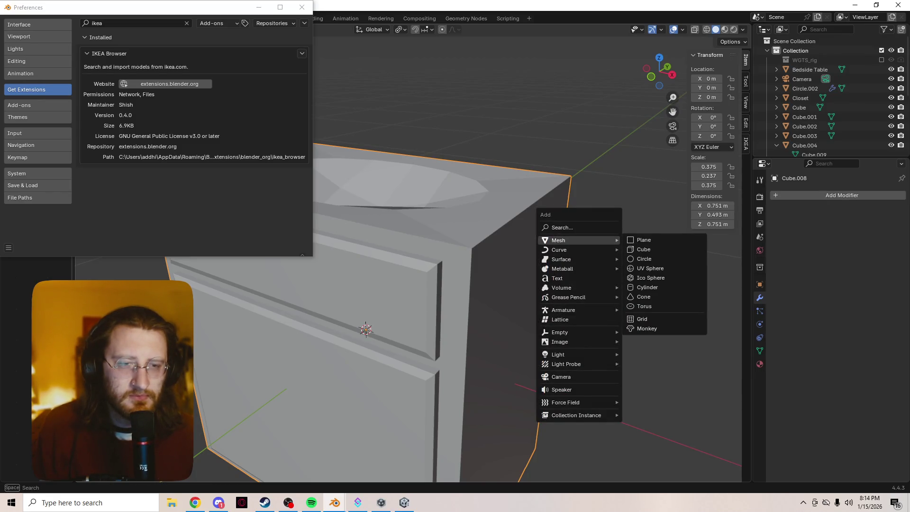
pyautogui.moveTo(577, 415)
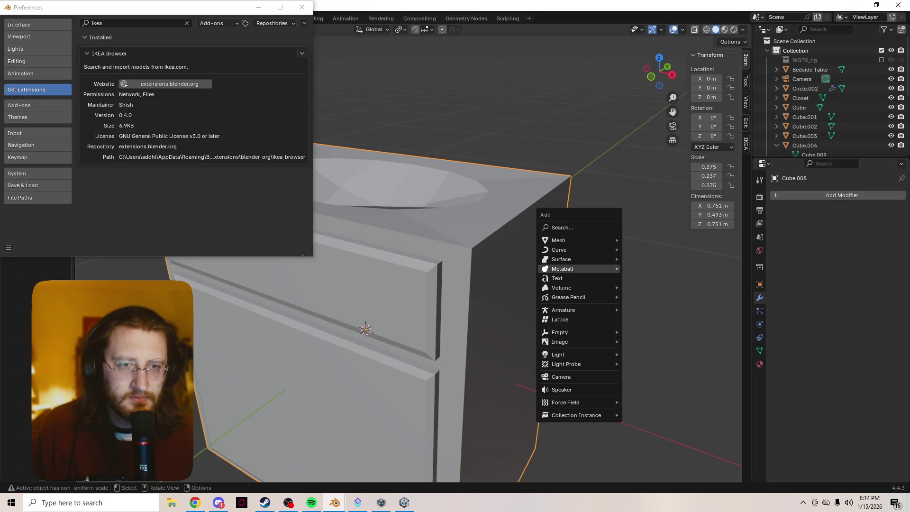
pyautogui.press('Escape')
pyautogui.hotkey('alt', 'a')
pyautogui.click(163, 84)
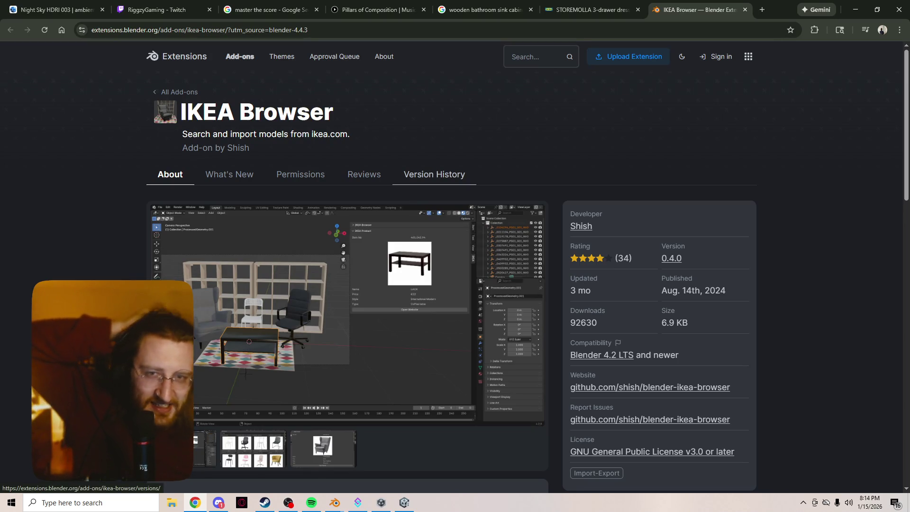
# Scroll through the IKEA Browser extension page and view its gallery screenshots
pyautogui.scroll(-3, 347, 265)
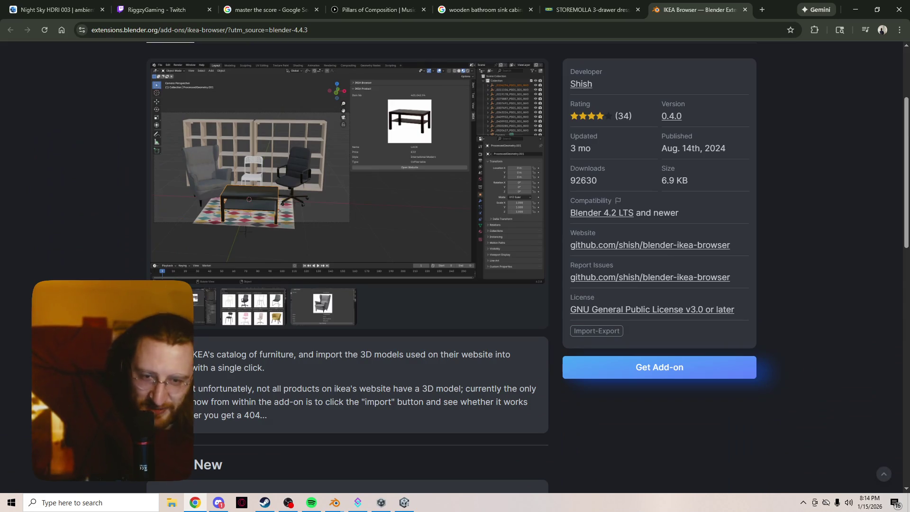
pyautogui.scroll(-4, 347, 265)
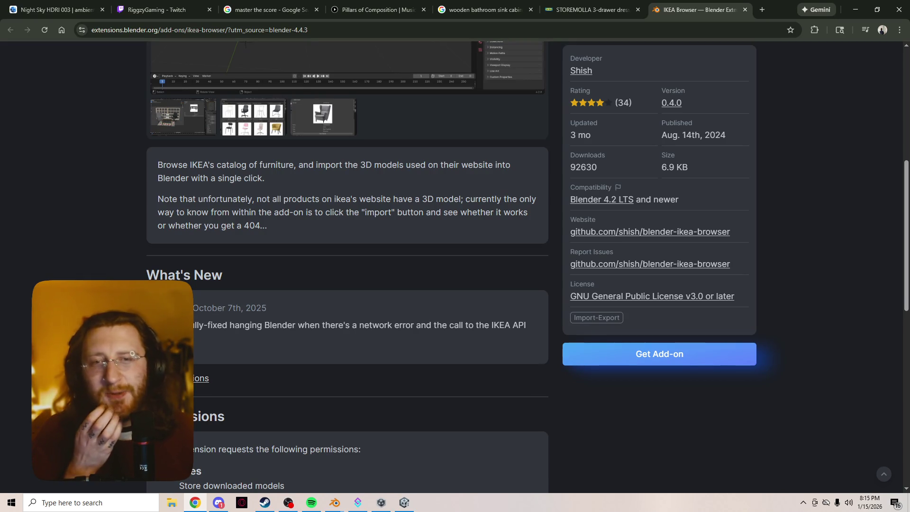
pyautogui.scroll(-8, 454, 266)
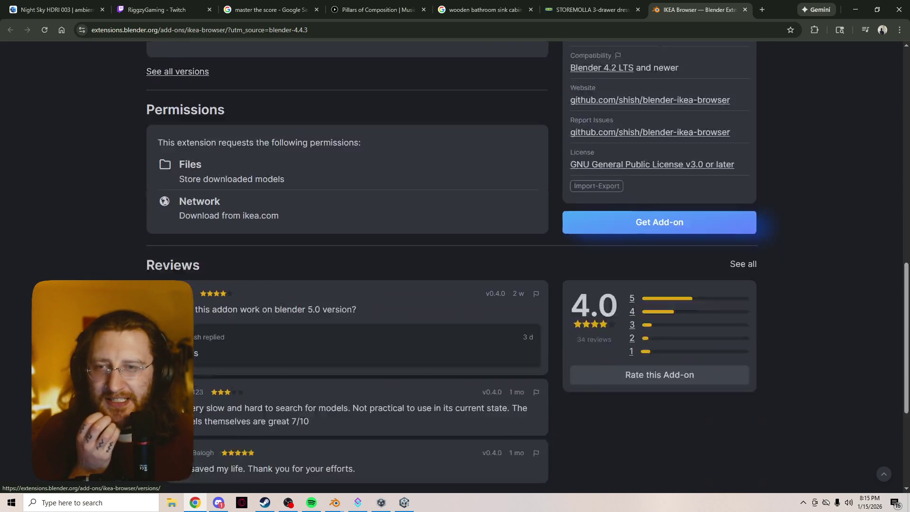
pyautogui.scroll(8, 185, 455)
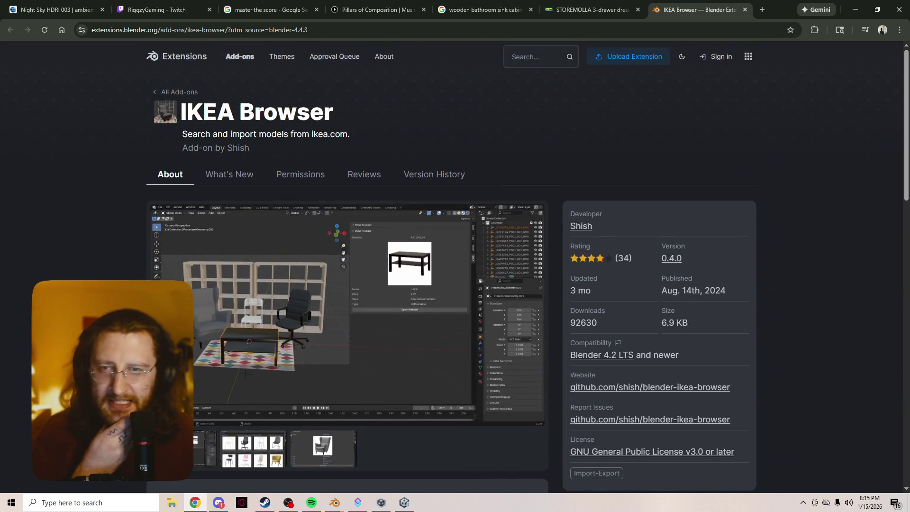
pyautogui.scroll(-2, 254, 379)
pyautogui.click(253, 353)
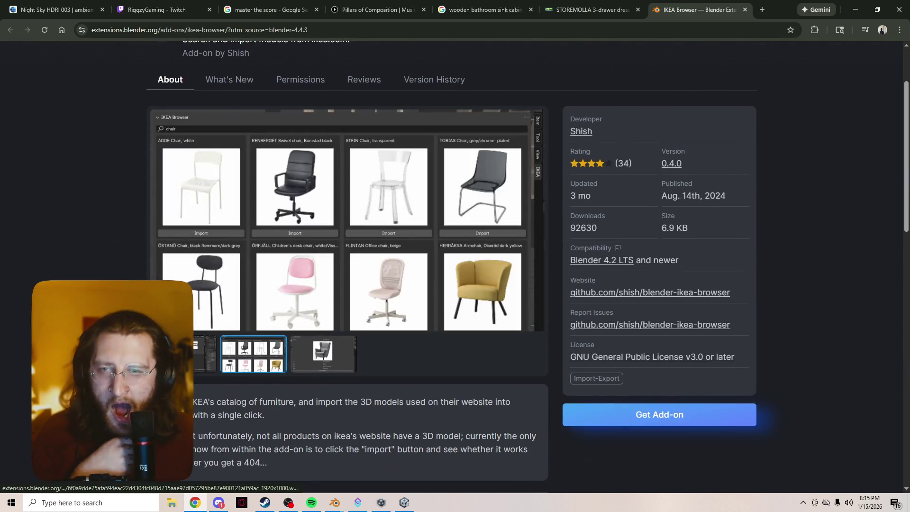
pyautogui.click(323, 353)
pyautogui.click(205, 353)
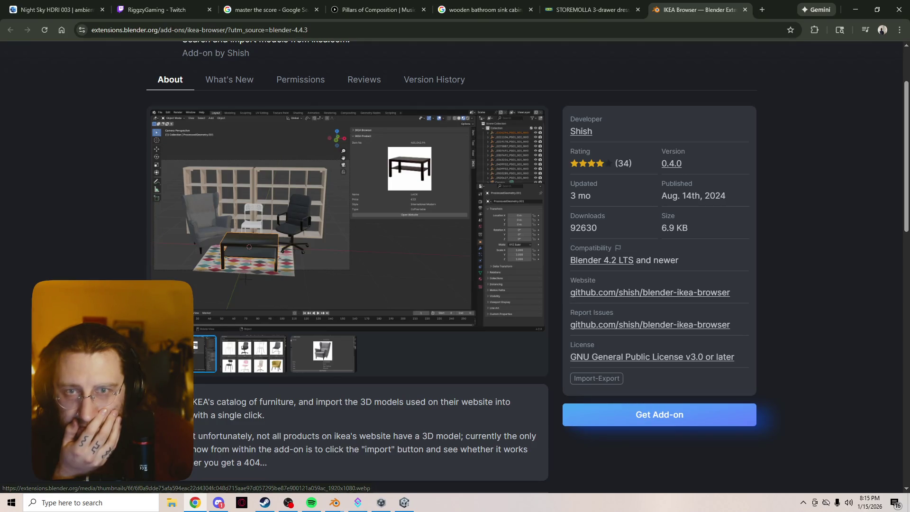
# Return to Blender from the browser and close the Preferences window
pyautogui.rightClick(368, 256)
pyautogui.press('Escape')
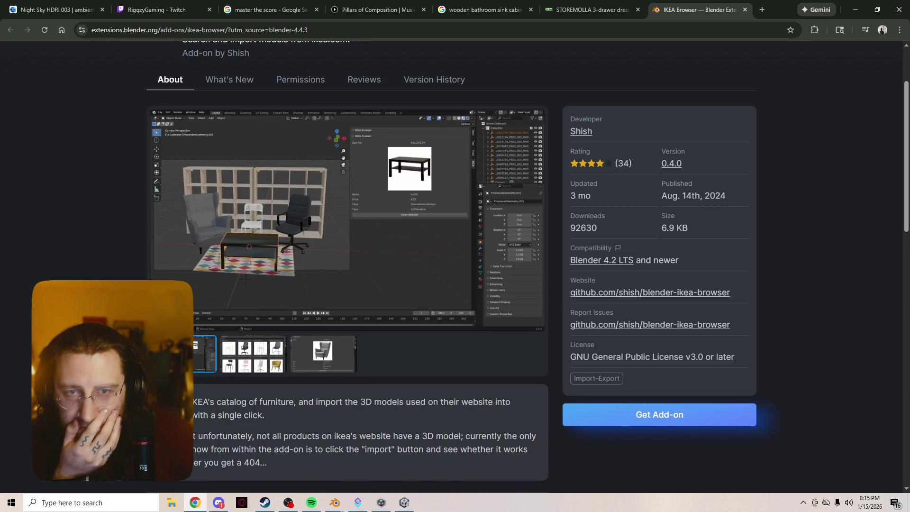
pyautogui.click(404, 502)
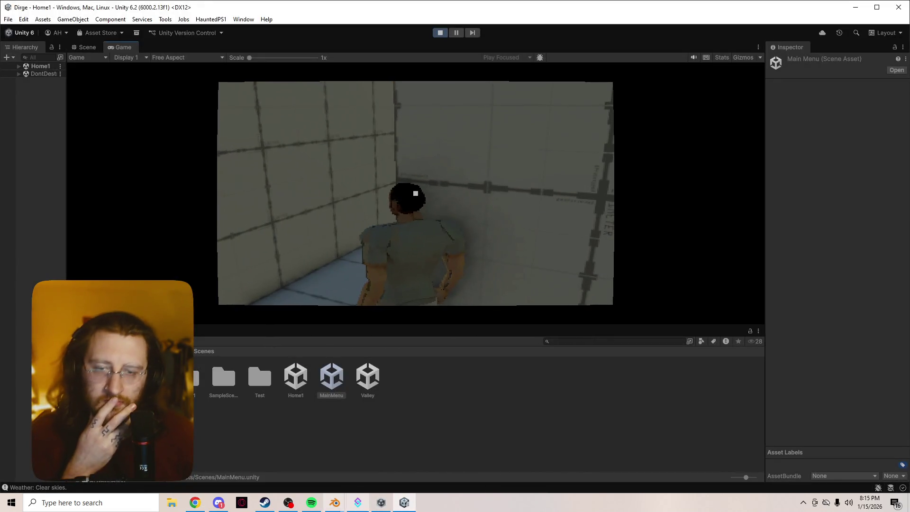
pyautogui.moveTo(334, 503)
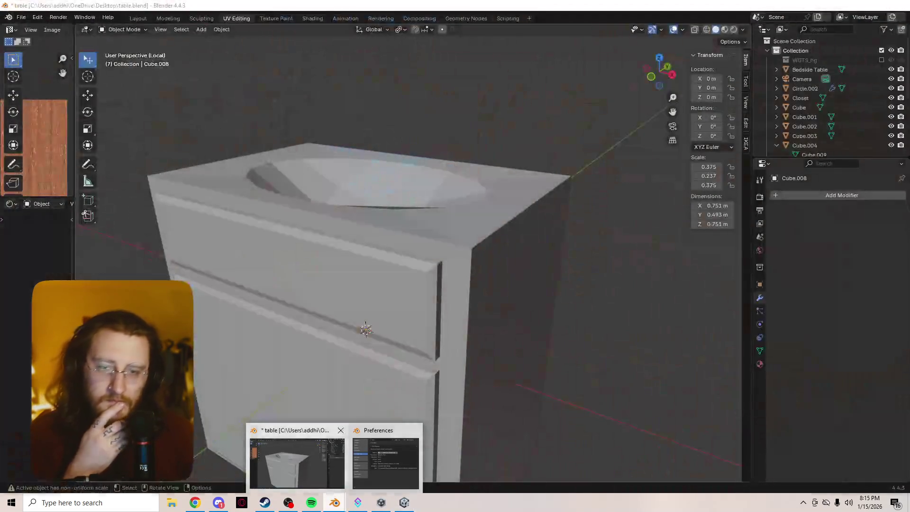
pyautogui.click(297, 462)
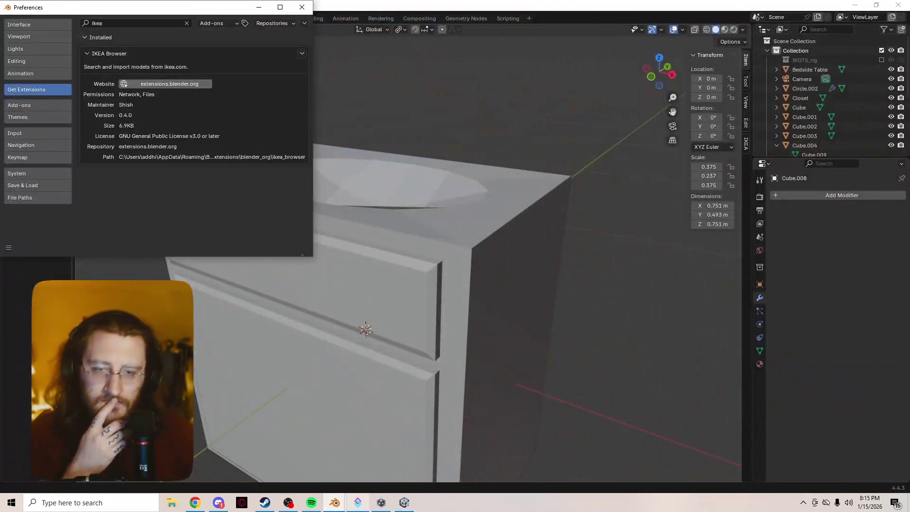
pyautogui.click(302, 8)
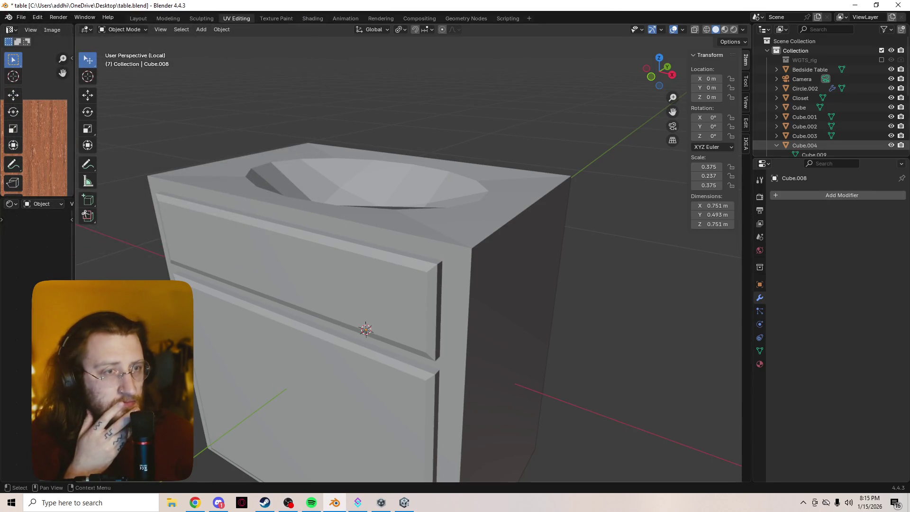
# Open the IKEA Browser panel and select the STOREMOLLA product name on the IKEA page
pyautogui.click(745, 143)
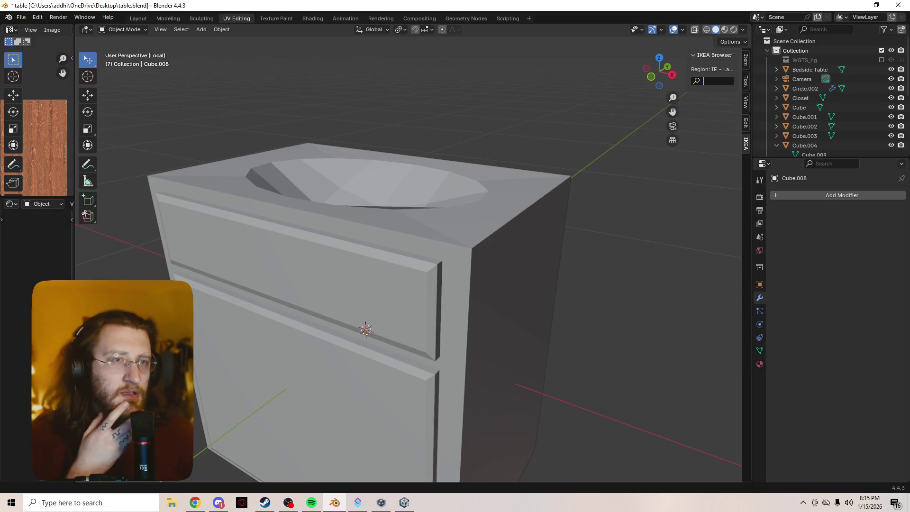
pyautogui.click(195, 503)
pyautogui.click(592, 9)
pyautogui.scroll(5, 454, 236)
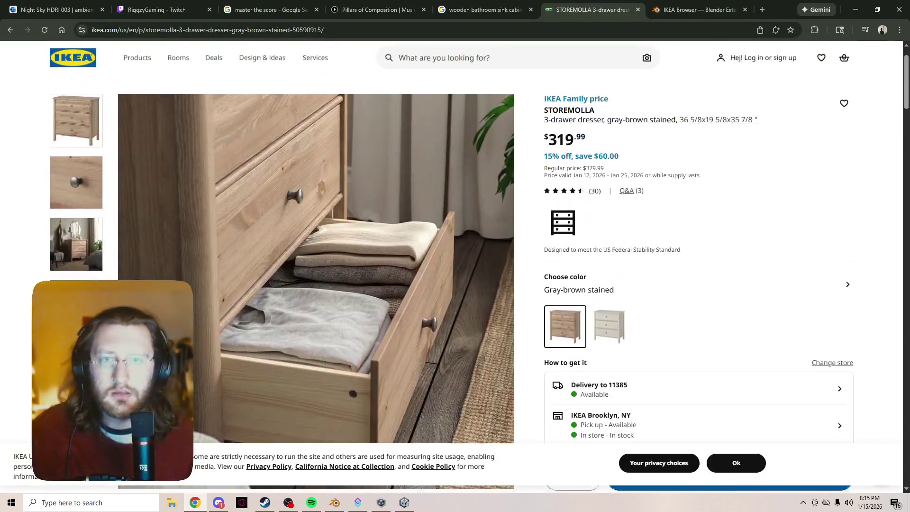
pyautogui.doubleClick(569, 155)
pyautogui.hotkey('ctrl', 'c')
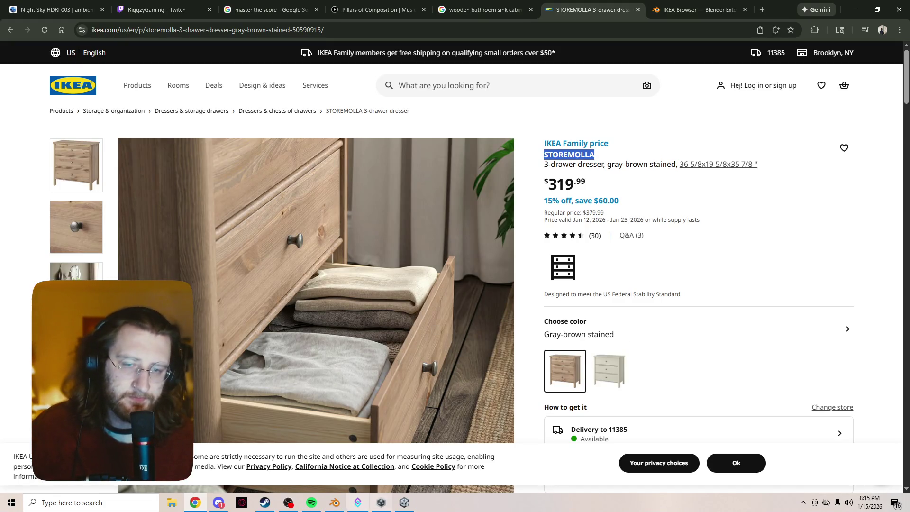
# Search IKEA Browser for STOREMOLLA, then return to the IKEA site's product categories
pyautogui.hotkey('alt', 'Tab')
pyautogui.hotkey('ctrl', 'v')
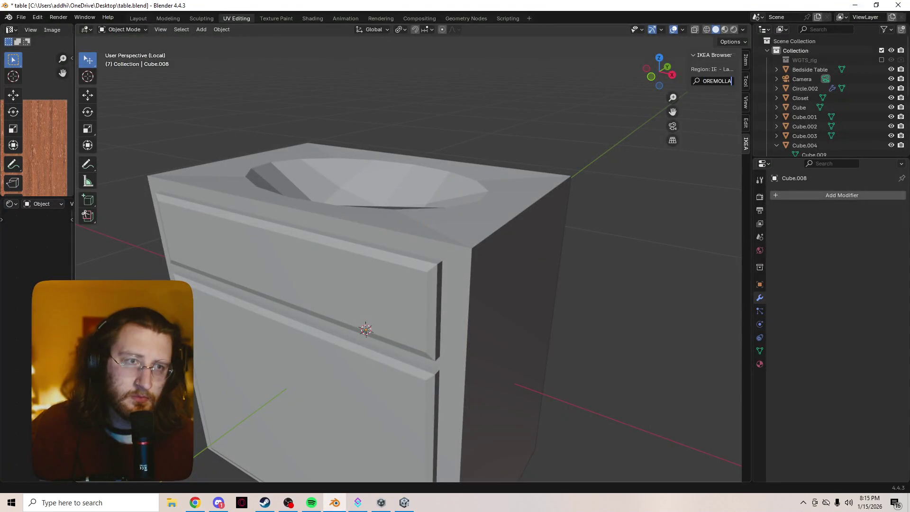
pyautogui.press('Return')
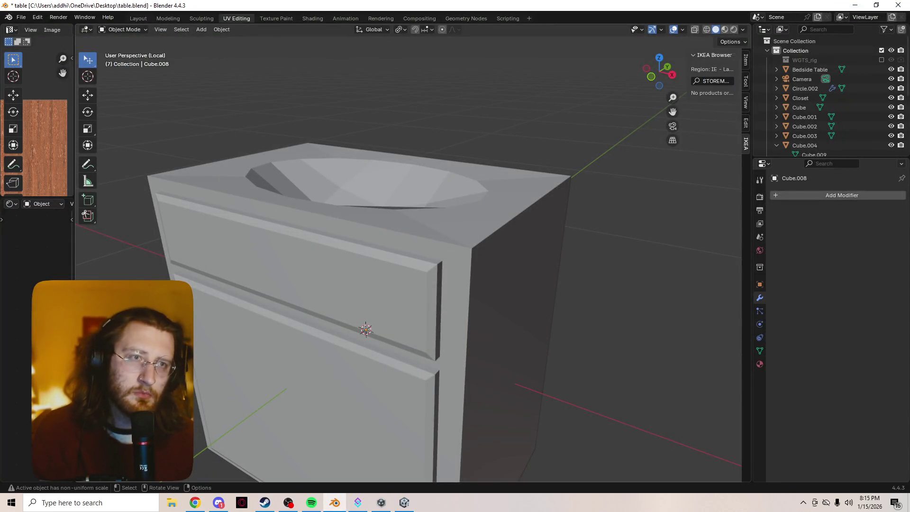
pyautogui.click(195, 502)
pyautogui.click(138, 86)
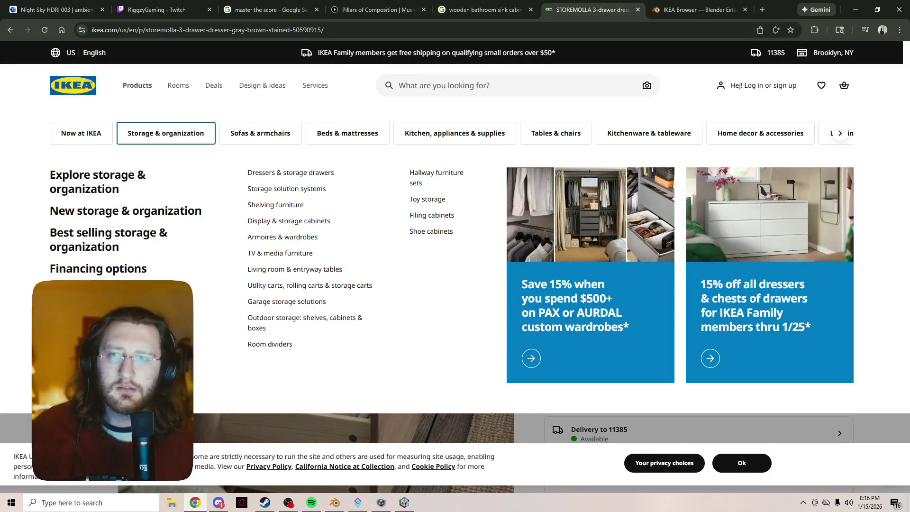
# Close the categories menu, go to the IKEA US home page, and scroll through its deals
pyautogui.click(138, 86)
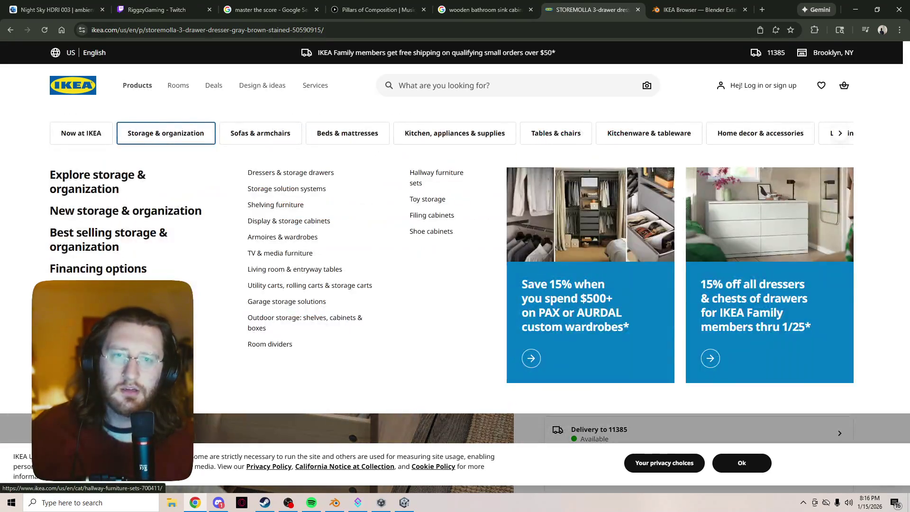
pyautogui.click(73, 86)
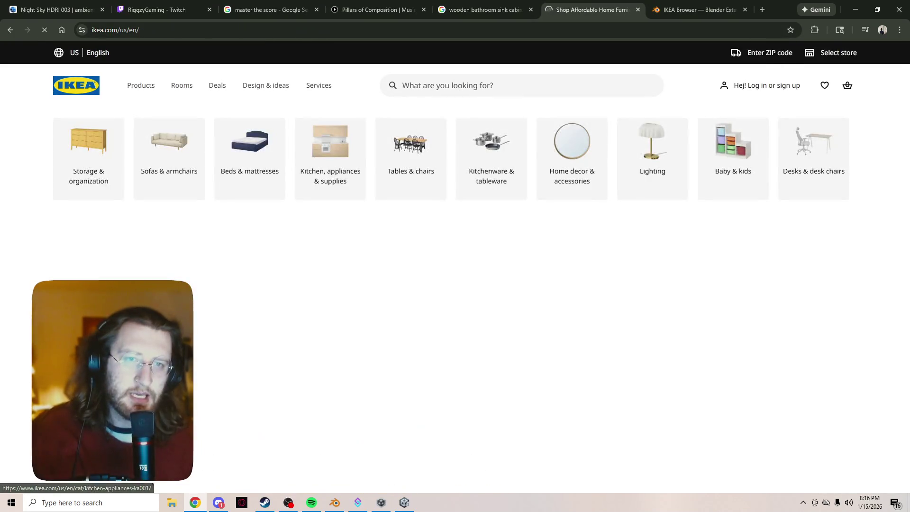
pyautogui.scroll(-9, 237, 284)
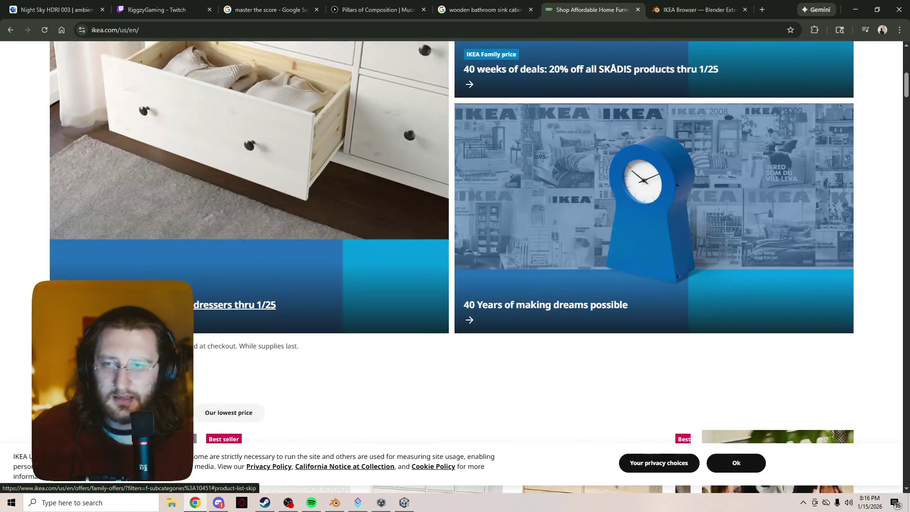
pyautogui.scroll(-6, 237, 285)
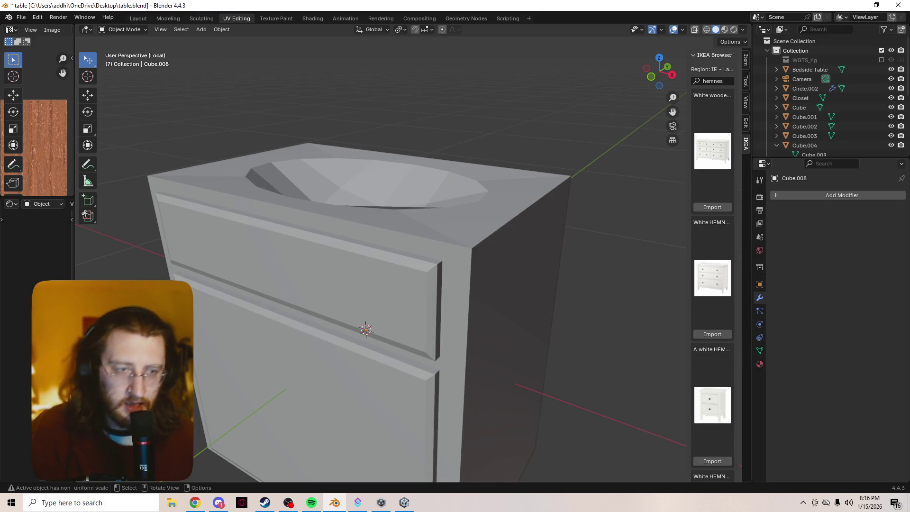
# Scroll the hemnes results in the IKEA Browser sidebar to the HEMNES glass-door cabinet with shelves
pyautogui.scroll(-15, 712, 261)
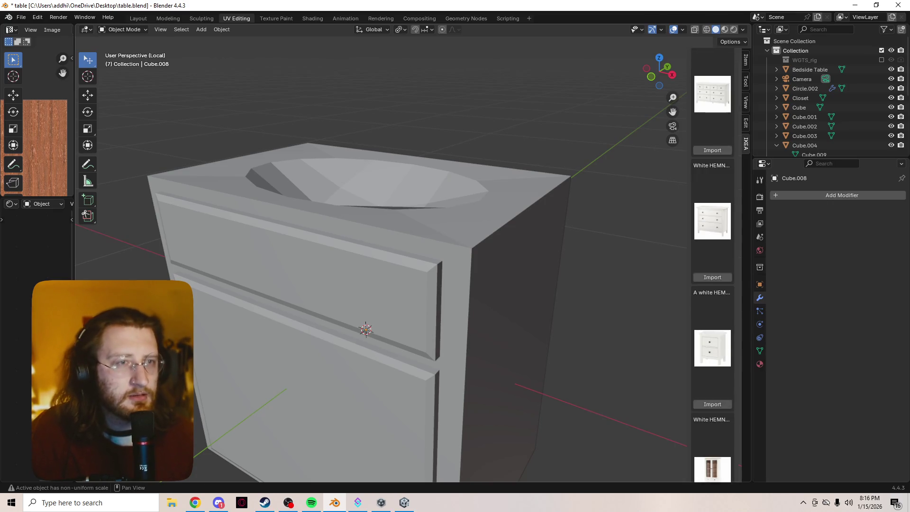
pyautogui.scroll(-10, 712, 261)
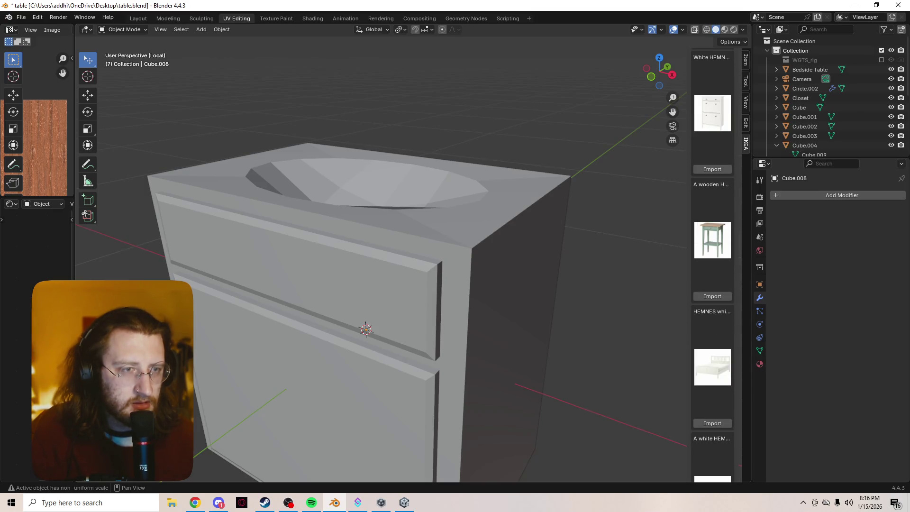
pyautogui.scroll(-5, 712, 260)
pyautogui.scroll(-10, 712, 260)
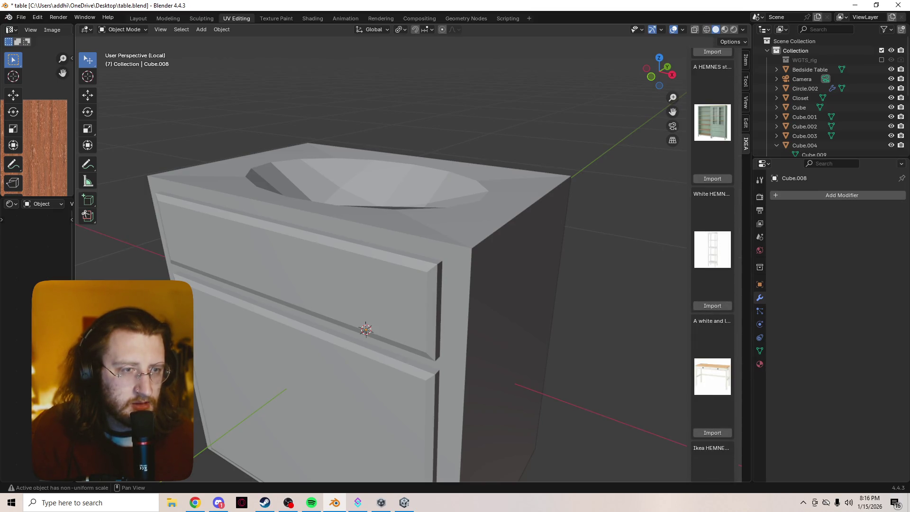
pyautogui.scroll(-8, 712, 261)
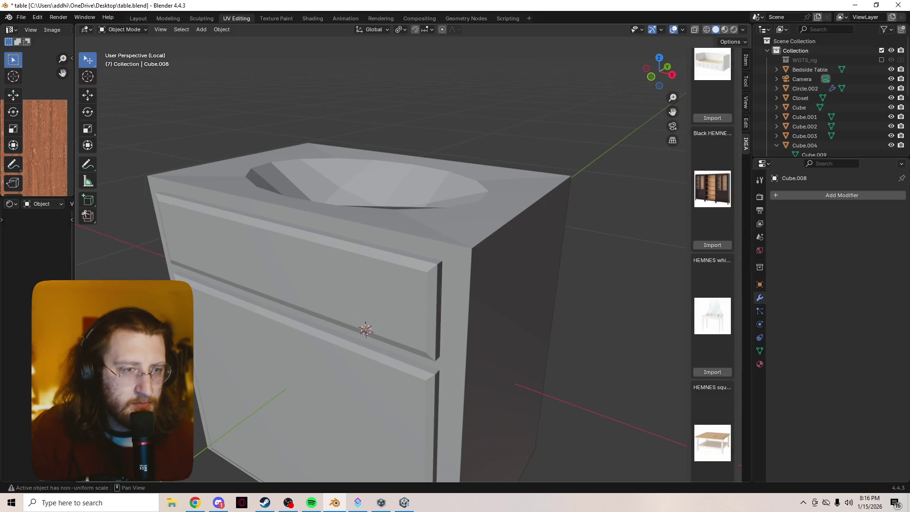
pyautogui.scroll(-2, 712, 261)
pyautogui.scroll(8, 379, 261)
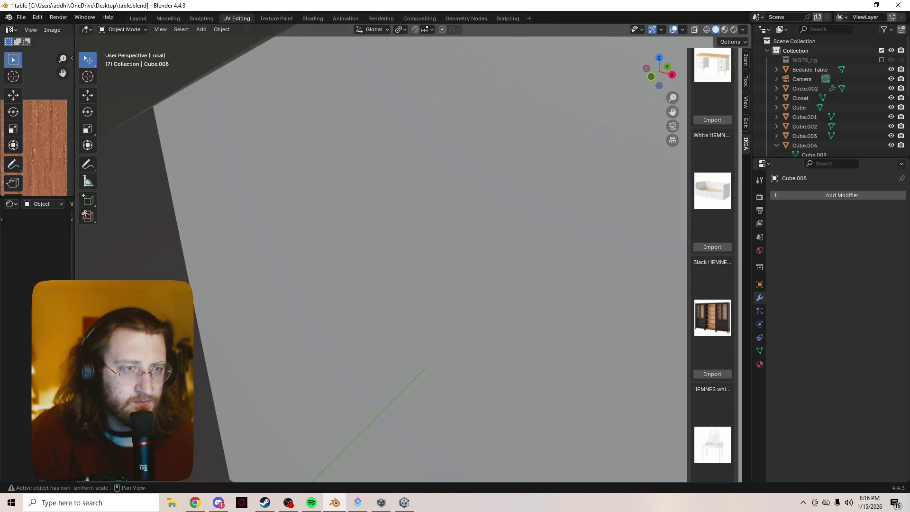
pyautogui.scroll(-3, 712, 260)
pyautogui.scroll(8, 712, 261)
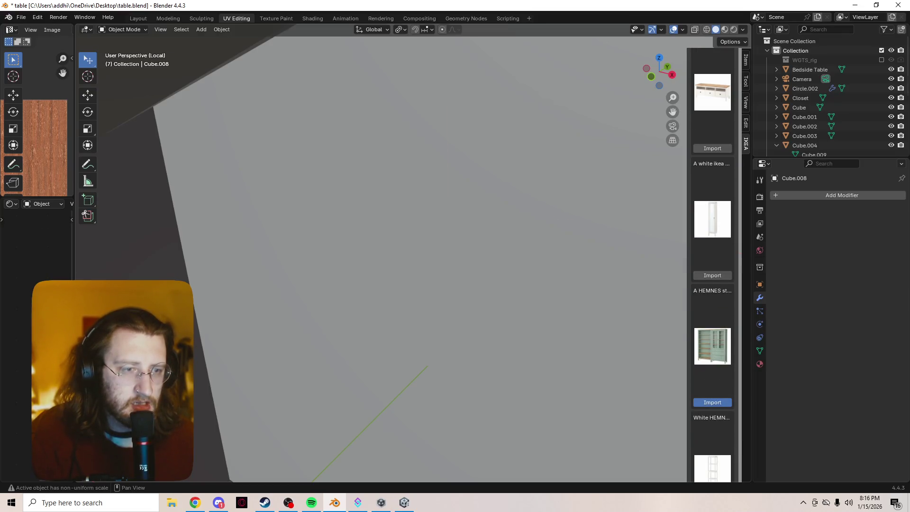
pyautogui.scroll(-6, 712, 261)
pyautogui.scroll(-10, 379, 260)
pyautogui.scroll(2, 379, 261)
# Move the HEMNES cabinet along the X axis to stand beside the sink vanity
pyautogui.press('g')
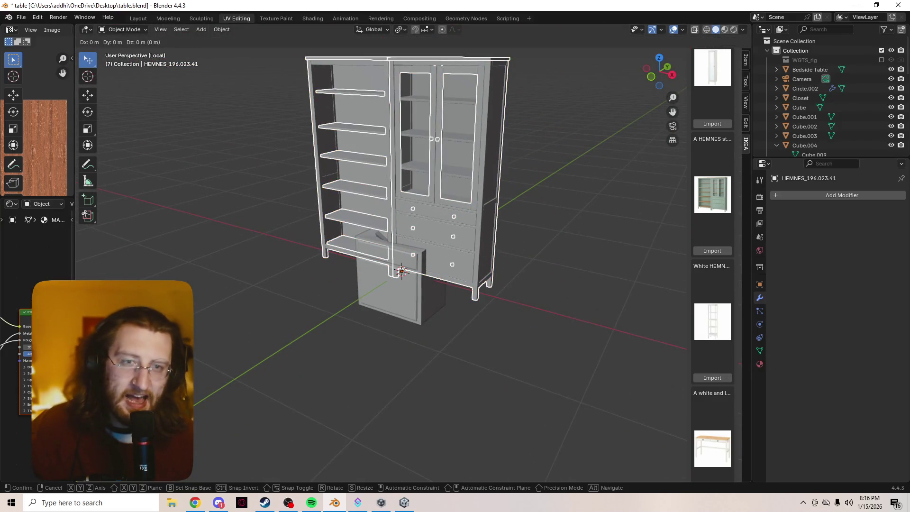
pyautogui.hotkey('shift', 'x')
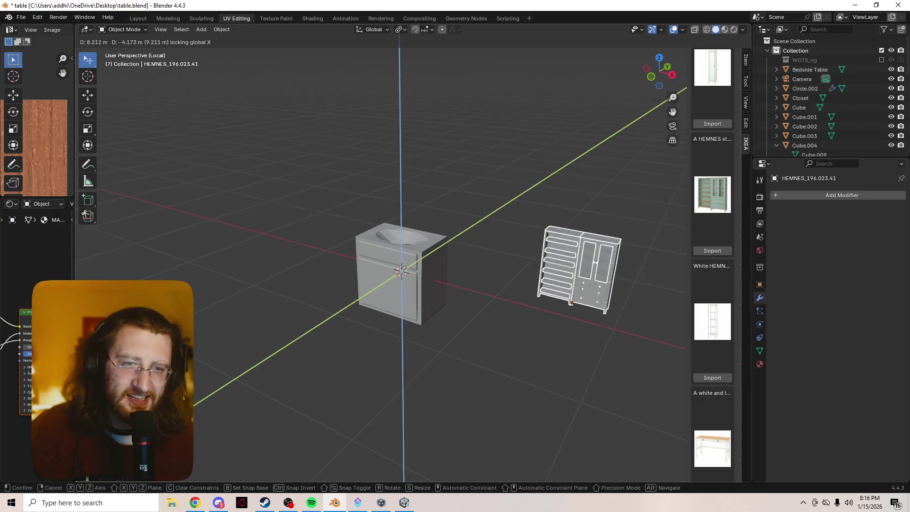
pyautogui.press('x')
pyautogui.press('Return')
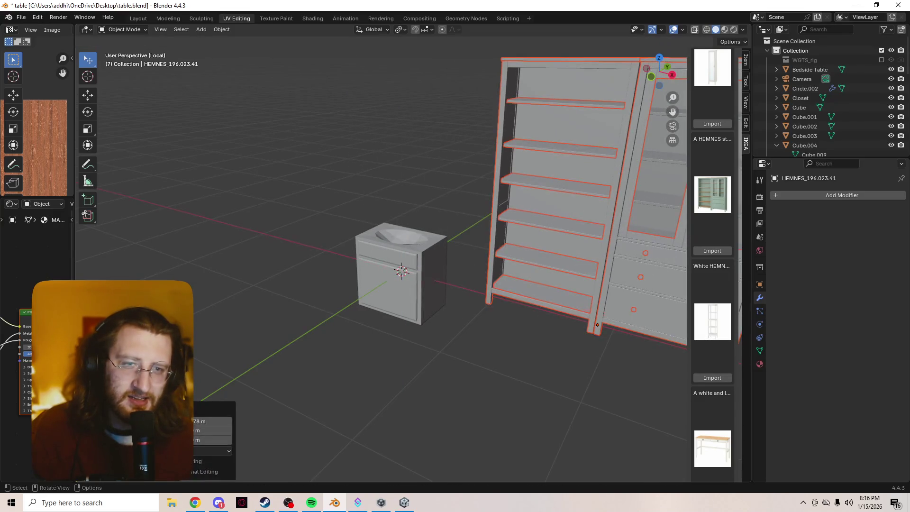
pyautogui.press('KP_Decimal')
# Leave local view to show the whole scene, frame the cabinet, and enter Edit Mode
pyautogui.scroll(-2, 379, 261)
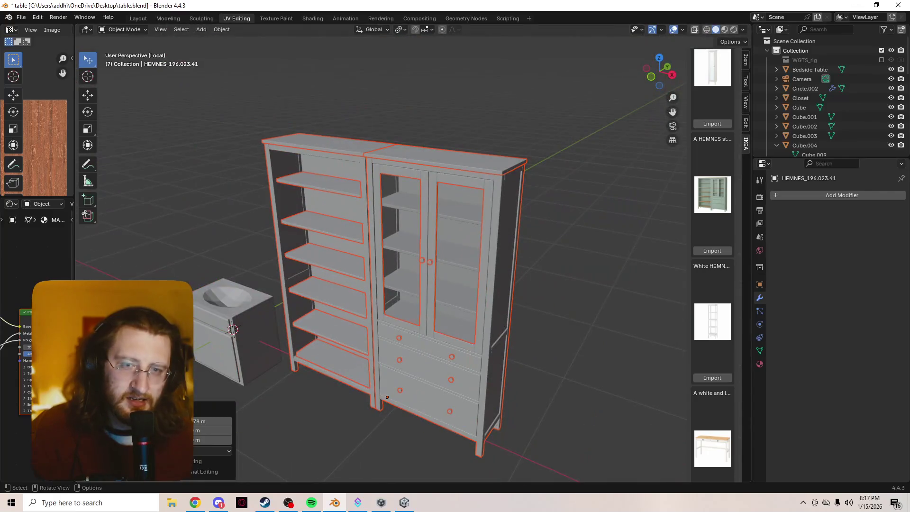
pyautogui.press('z')
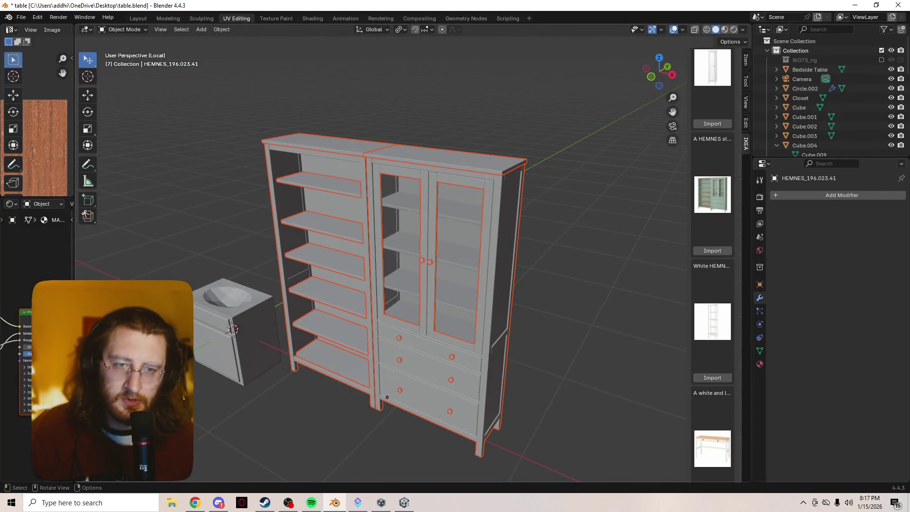
pyautogui.press('KP_Divide')
pyautogui.keyDown('shift'); pyautogui.moveTo(61, 239); pyautogui.dragTo(98, 213, button='middle'); pyautogui.keyUp('shift')
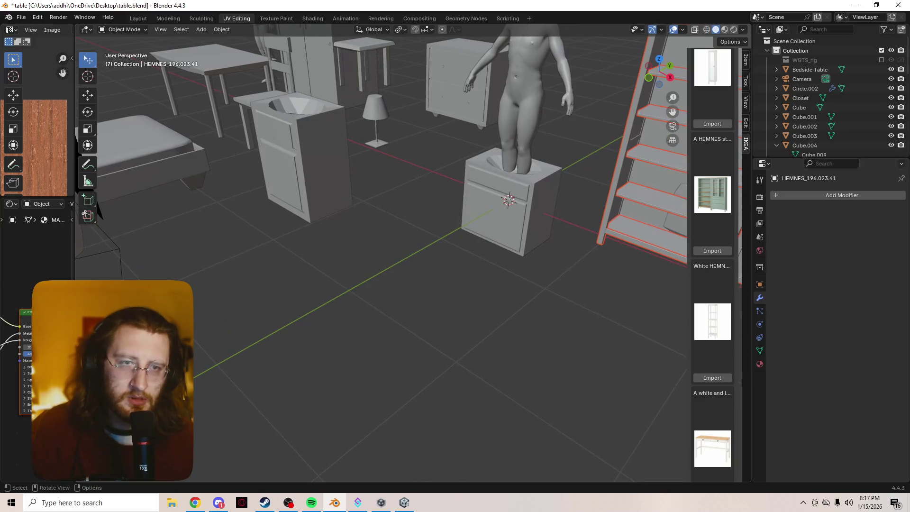
pyautogui.press('KP_Decimal')
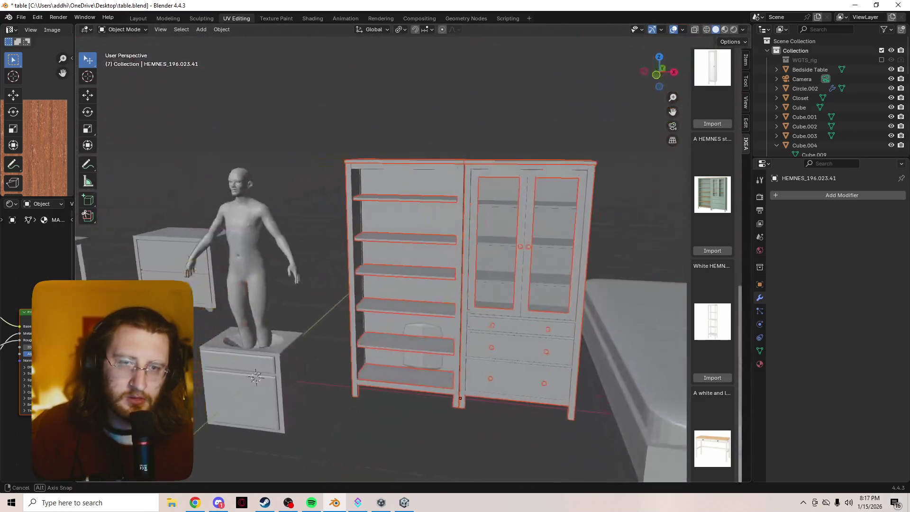
pyautogui.moveTo(118, 342); pyautogui.dragTo(124, 327, button='middle')
pyautogui.press('Tab')
pyautogui.press('Tab')
pyautogui.press('Tab')
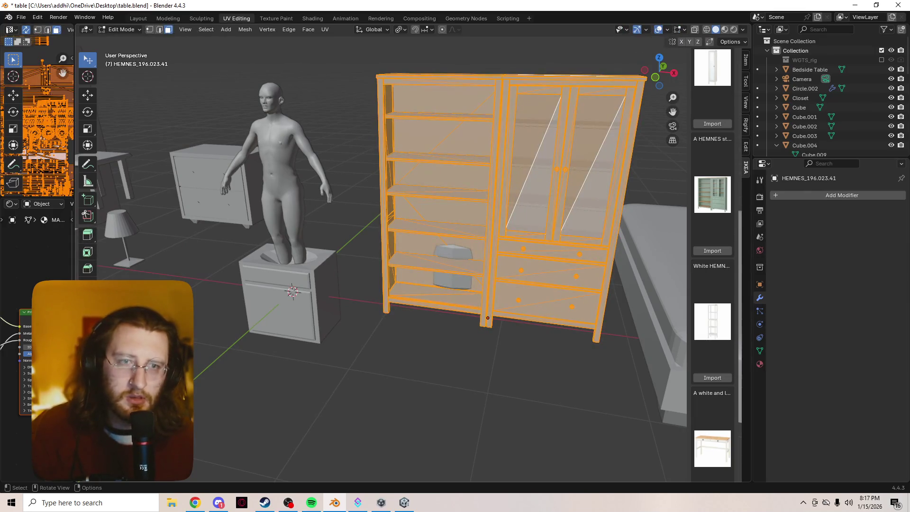
# Return to Object Mode, deselect the cabinet, orbit closer to the furniture, and start playback
pyautogui.press('Tab')
pyautogui.hotkey('alt', 'a')
pyautogui.moveTo(124, 327)
pyautogui.keyDown('ctrl'); pyautogui.mouseDown(button='middle')
pyautogui.moveTo(124, 308)
pyautogui.moveTo(104, 293)
pyautogui.moveTo(118, 303)
pyautogui.moveTo(119, 346)
pyautogui.mouseUp(button='middle'); pyautogui.keyUp('ctrl')
pyautogui.moveTo(395, 236)
pyautogui.keyDown('ctrl'); pyautogui.mouseDown(button='middle')
pyautogui.moveTo(335, 177)
pyautogui.moveTo(299, 218)
pyautogui.moveTo(434, 104)
pyautogui.moveTo(416, 123)
pyautogui.mouseUp(button='middle'); pyautogui.keyUp('ctrl')
pyautogui.press('Tab')
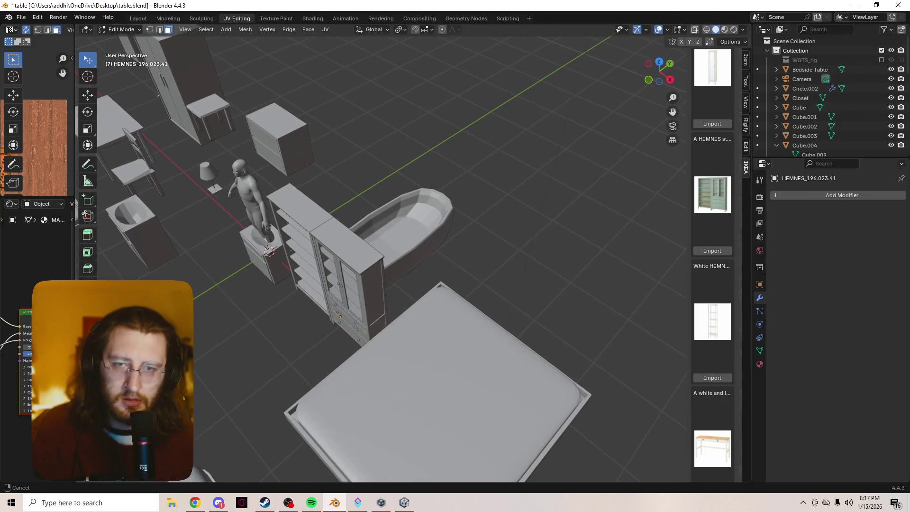
pyautogui.press('Tab')
pyautogui.press('space')
# Inspect the tall cabinet's mesh in Edit Mode from a closer, higher view, then exit
pyautogui.press('Tab')
pyautogui.moveTo(426, 260)
pyautogui.mouseDown(button='middle')
pyautogui.moveTo(441, 222)
pyautogui.moveTo(481, 213)
pyautogui.mouseUp(button='middle')
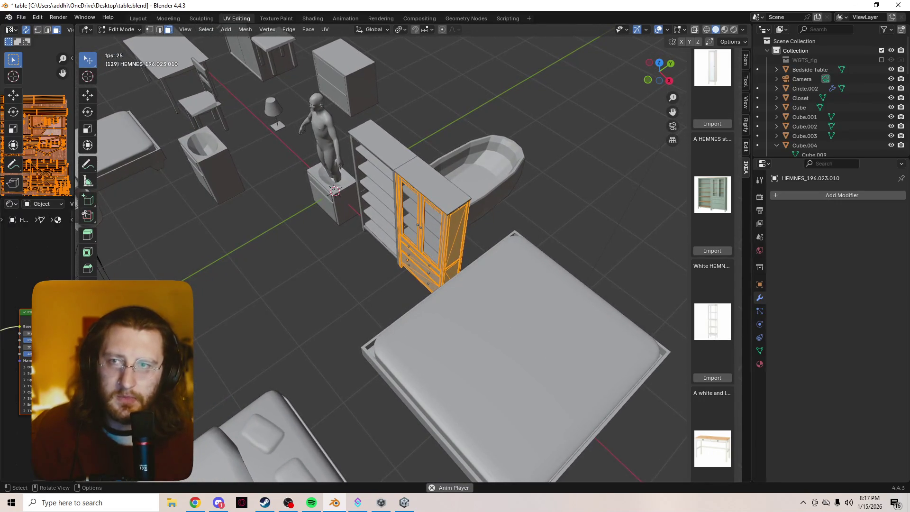
pyautogui.scroll(-8, 379, 261)
pyautogui.scroll(7, 379, 261)
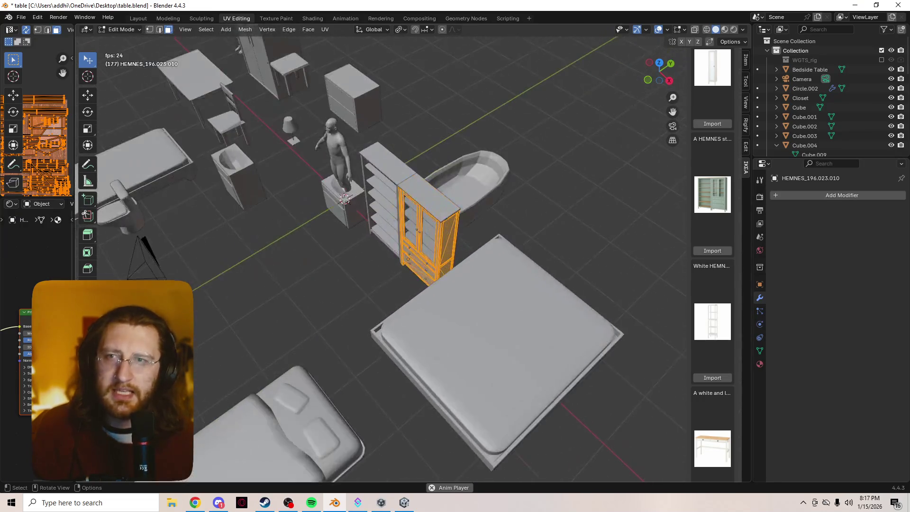
pyautogui.scroll(2, 379, 261)
pyautogui.press('Tab')
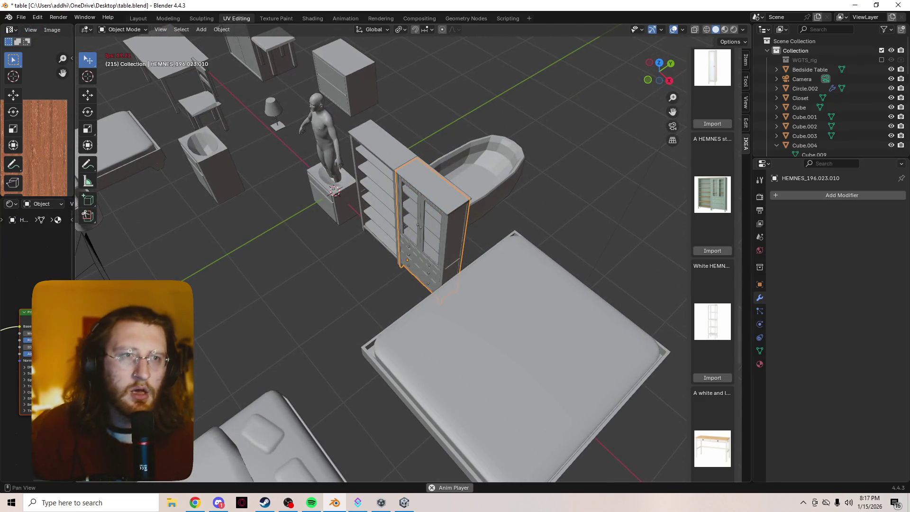
pyautogui.scroll(10, 712, 261)
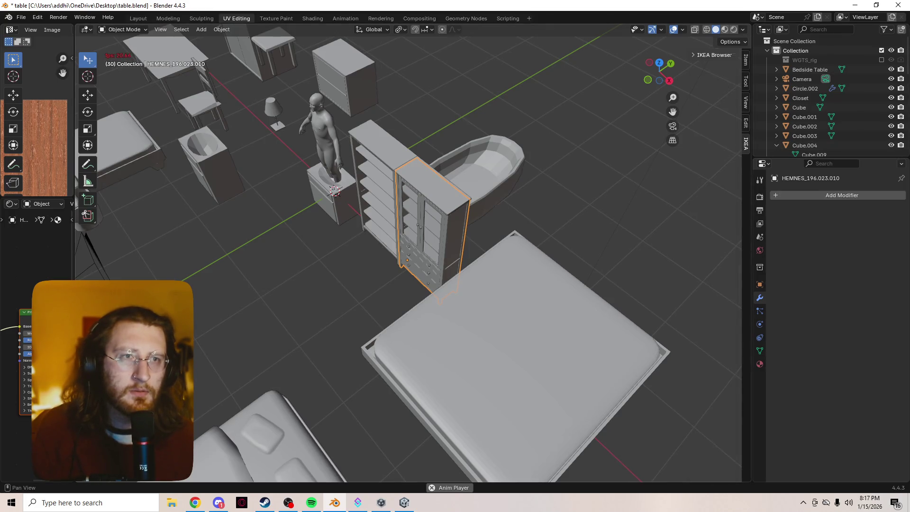
# Collapse the IKEA Browser search results to reveal the cabinet's IKEA Product details
pyautogui.click(712, 55)
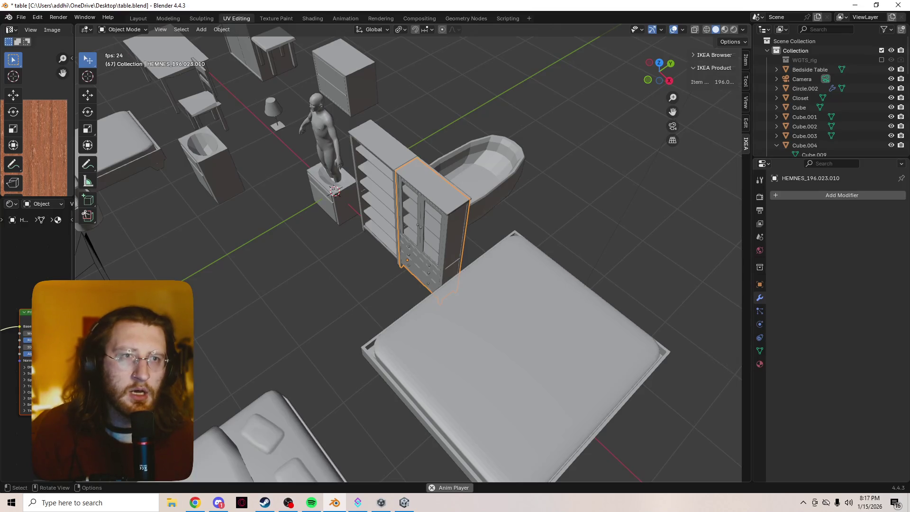
pyautogui.scroll(-10, 407, 256)
pyautogui.scroll(10, 407, 256)
pyautogui.press('g')
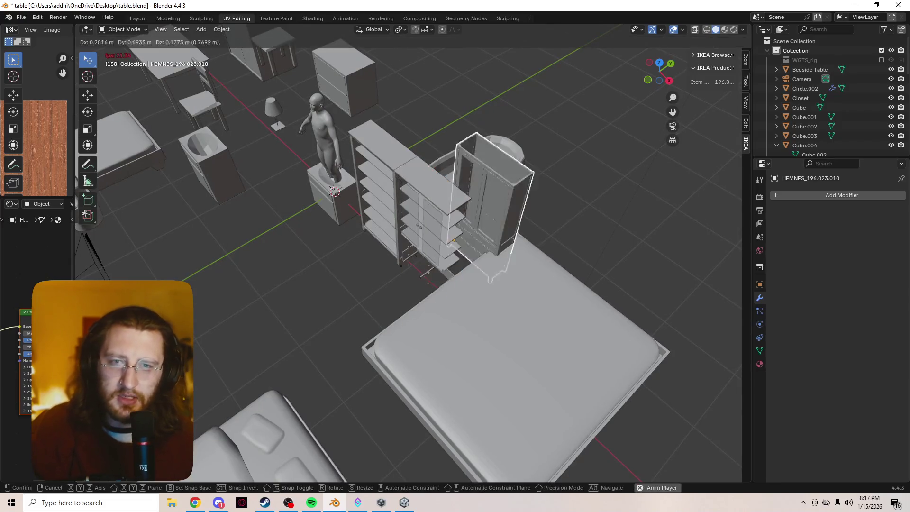
pyautogui.press('Escape')
pyautogui.press('Tab')
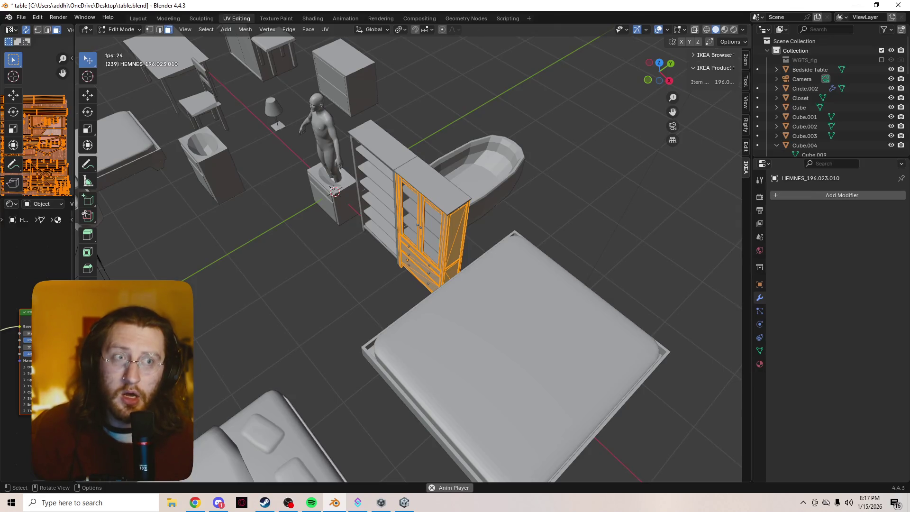
pyautogui.press('Tab')
pyautogui.scroll(-8, 806, 108)
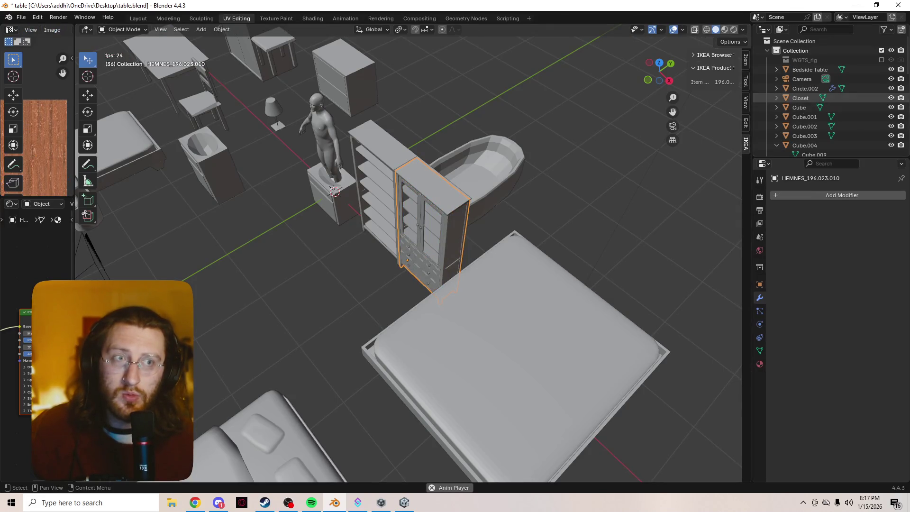
# Select the HEMNES_196.023.001 part, undo a trial move, and stop the animation playback
pyautogui.scroll(-6, 805, 107)
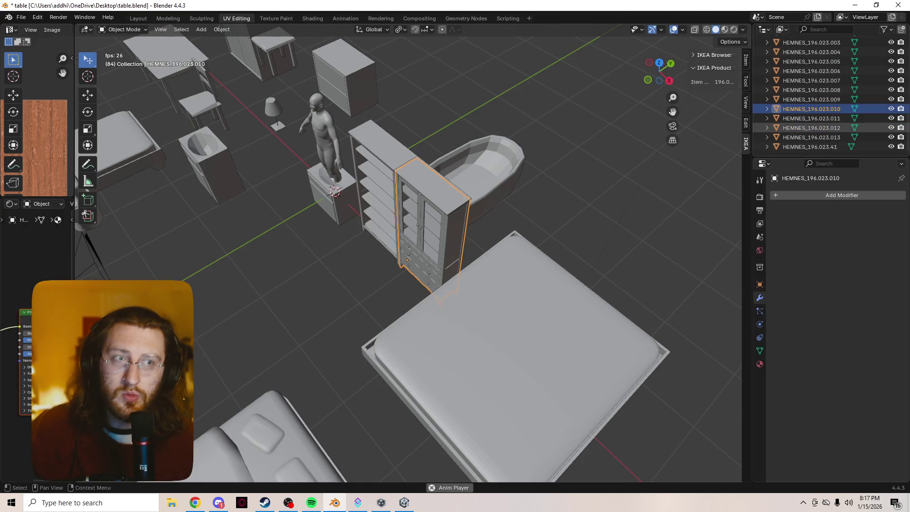
pyautogui.scroll(3, 811, 109)
pyautogui.click(811, 61)
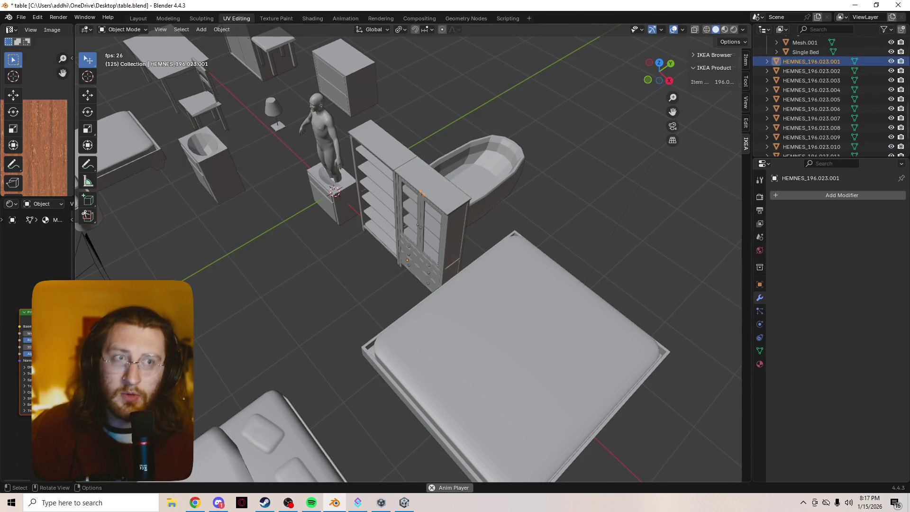
pyautogui.press('g')
pyautogui.press('Return')
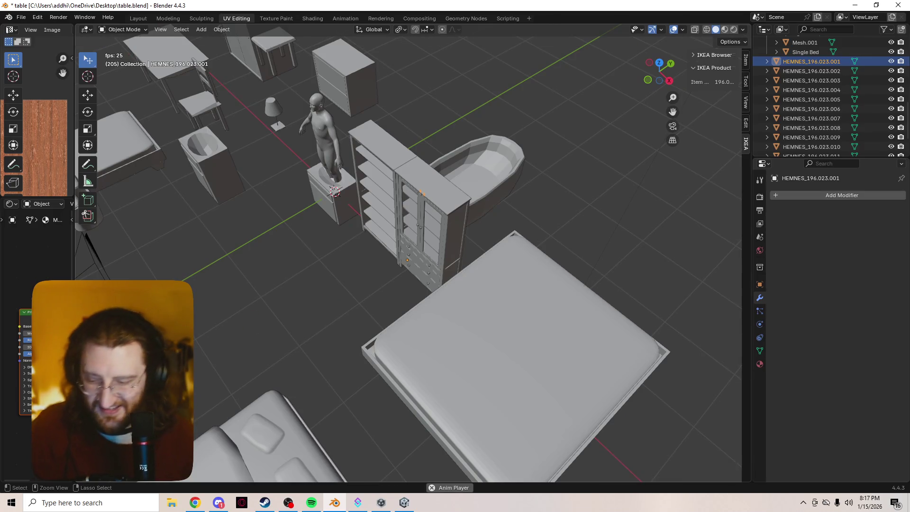
pyautogui.hotkey('ctrl', 'z')
pyautogui.hotkey('ctrl', 'z')
pyautogui.press('Tab')
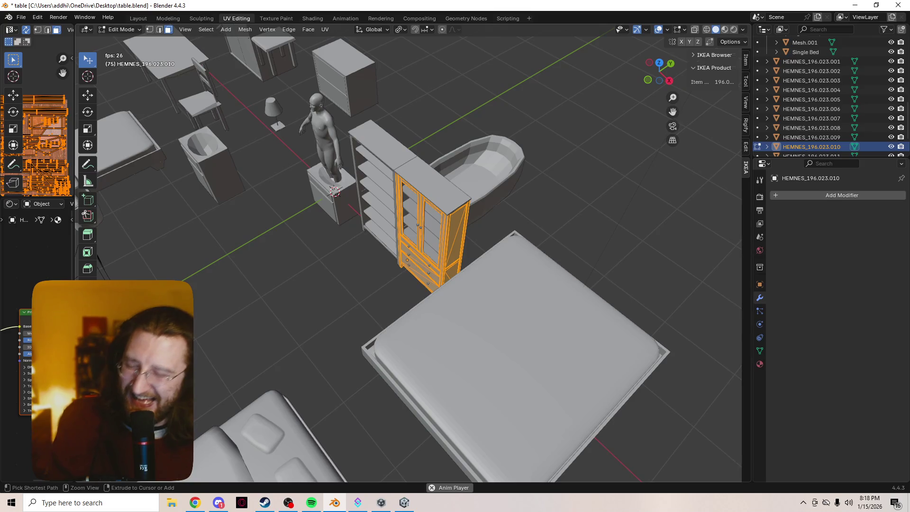
pyautogui.press('Tab')
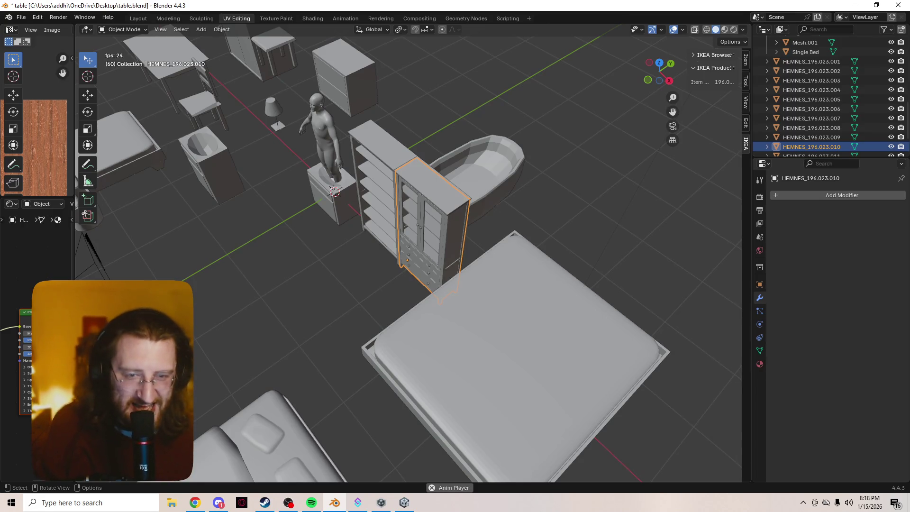
pyautogui.press('space')
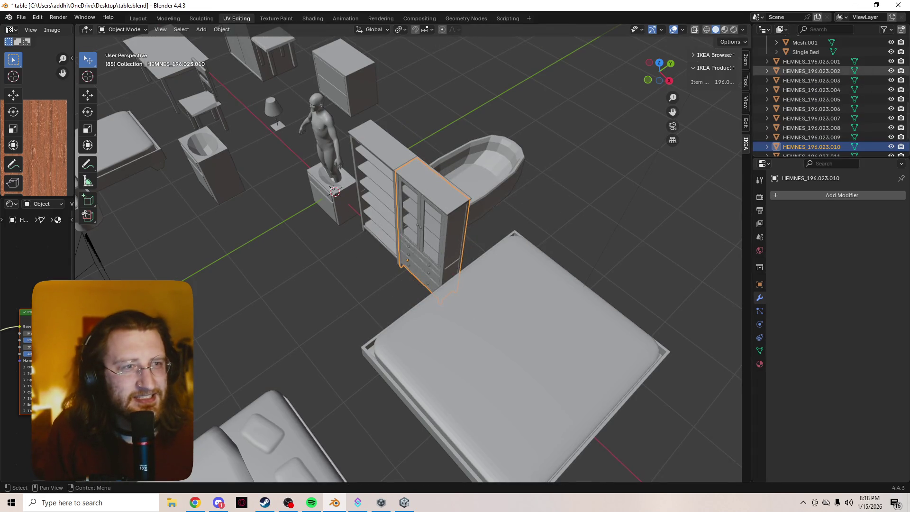
# Select all HEMNES parts in the Outliner and join them into HEMNES_196.023.008
pyautogui.click(811, 61)
pyautogui.scroll(-2, 811, 118)
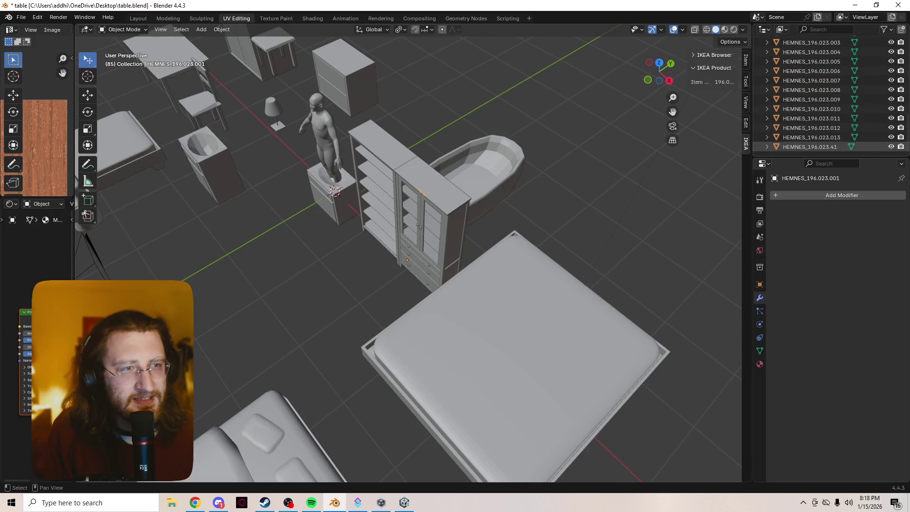
pyautogui.keyDown('shift'); pyautogui.click(811, 146); pyautogui.keyUp('shift')
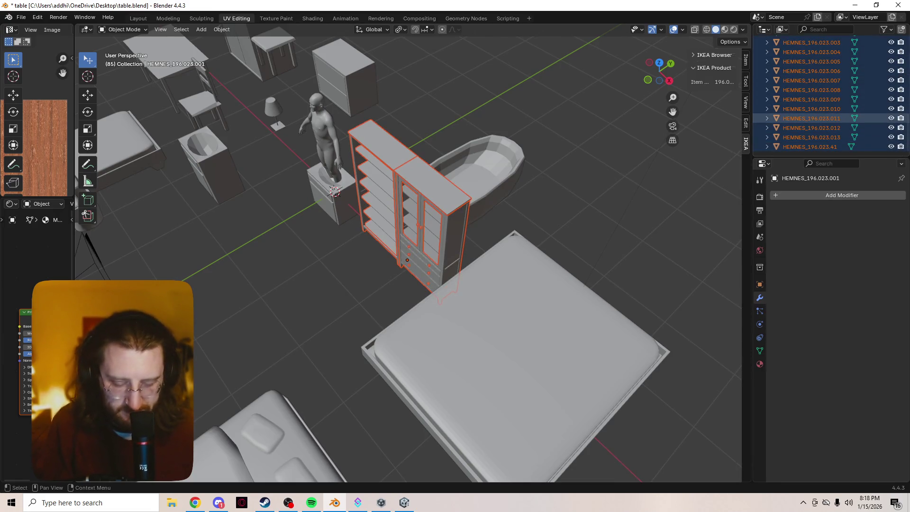
pyautogui.rightClick(811, 89)
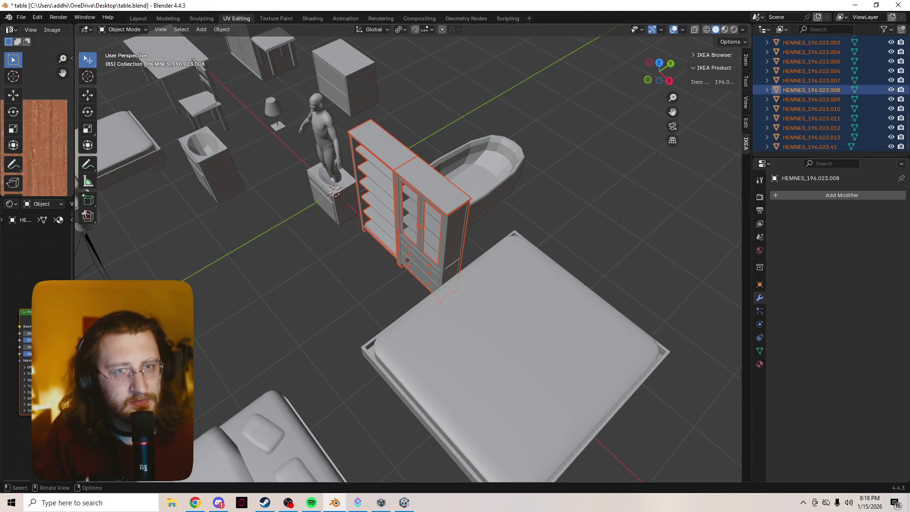
pyautogui.rightClick(375, 205)
pyautogui.click(345, 97)
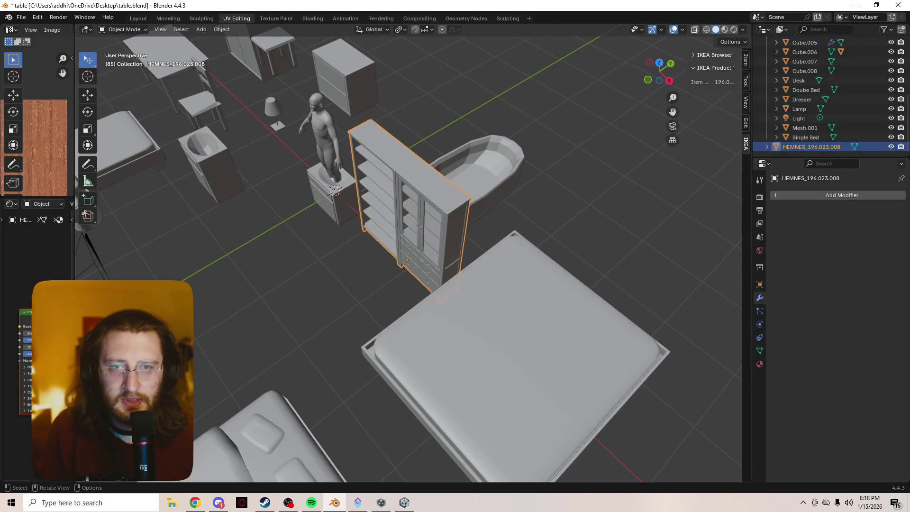
pyautogui.press('.')
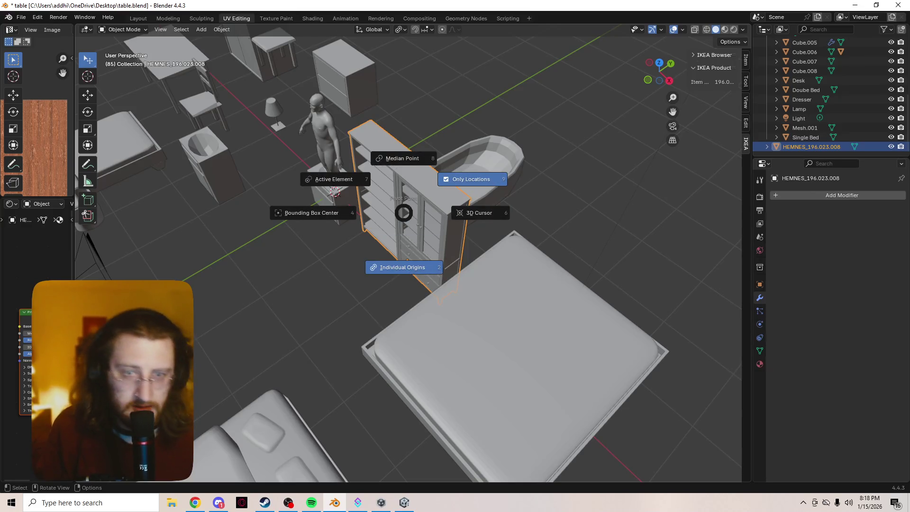
# Set the pivot point to 3D Cursor and switch over to the OBS window
pyautogui.press('6')
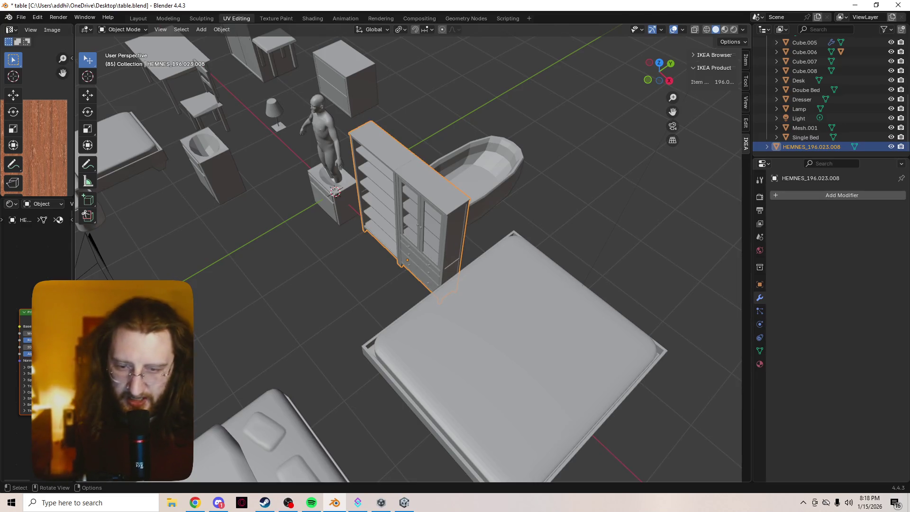
pyautogui.click(288, 503)
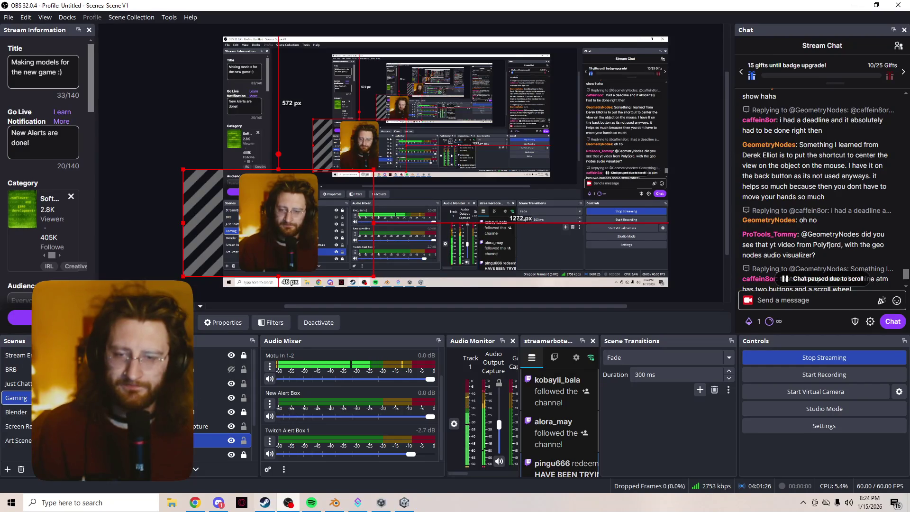
# Bring Blender back in front of OBS, showing the joined HEMNES_196.023.008 cabinet
pyautogui.moveTo(218, 502)
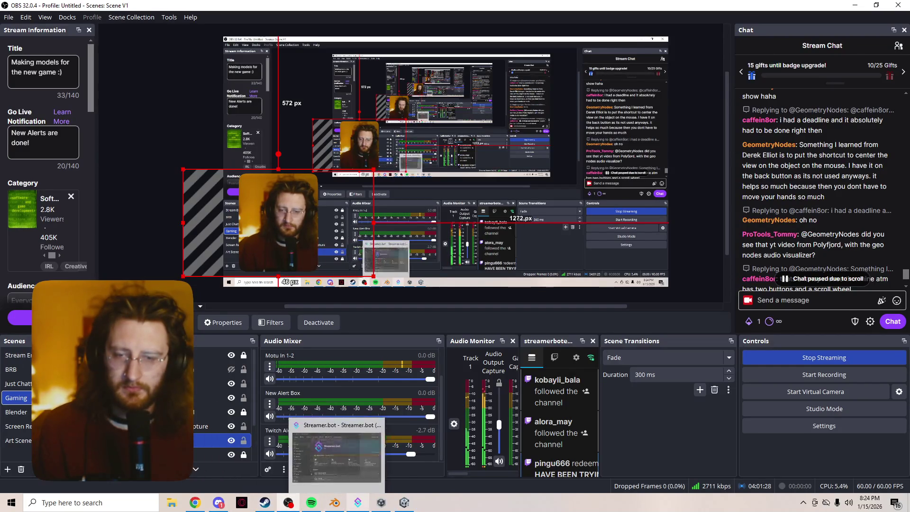
pyautogui.click(334, 502)
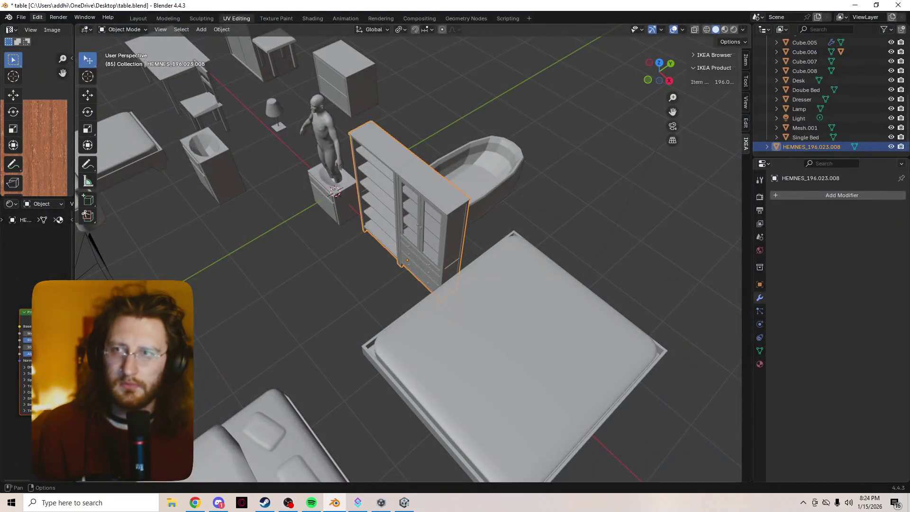
# Cancel a stray delete and the view-preset menu, then deselect the HEMNES cabinet with Alt+A
pyautogui.click(37, 17)
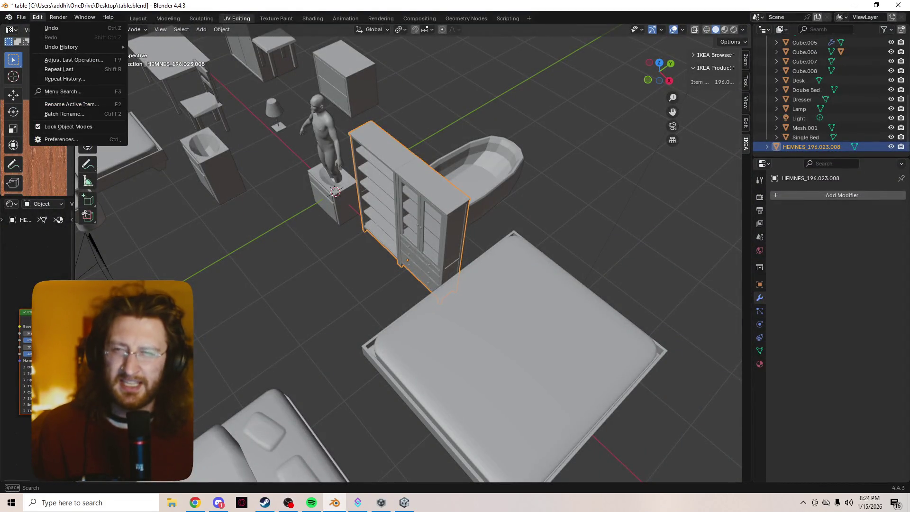
pyautogui.press('x')
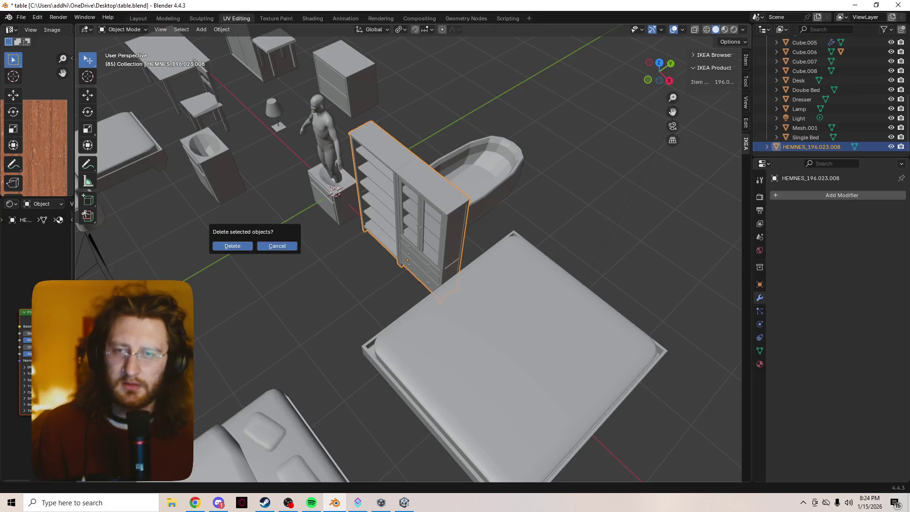
pyautogui.press('Escape')
pyautogui.press('`')
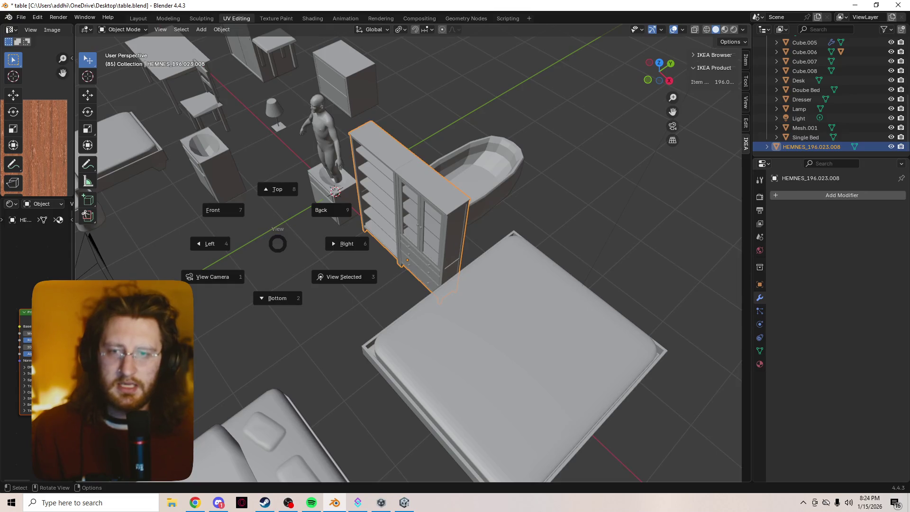
pyautogui.press('Escape')
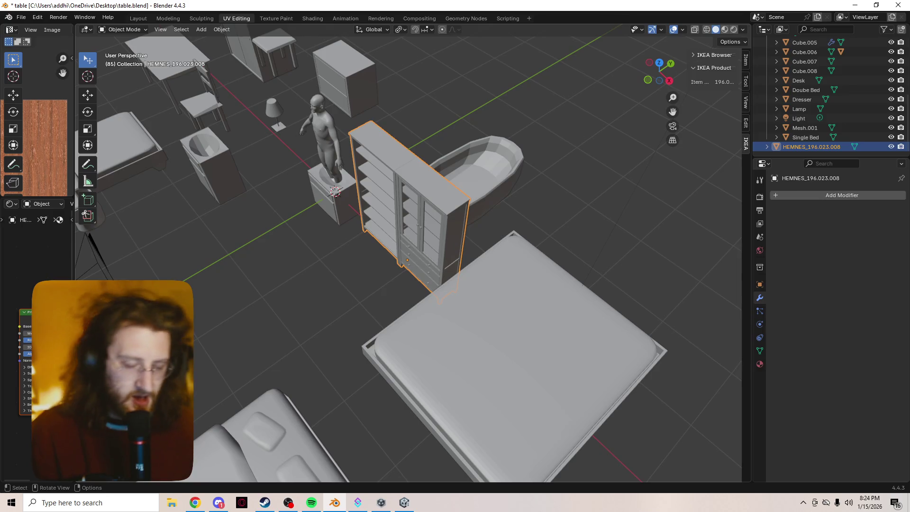
pyautogui.hotkey('alt', 'a')
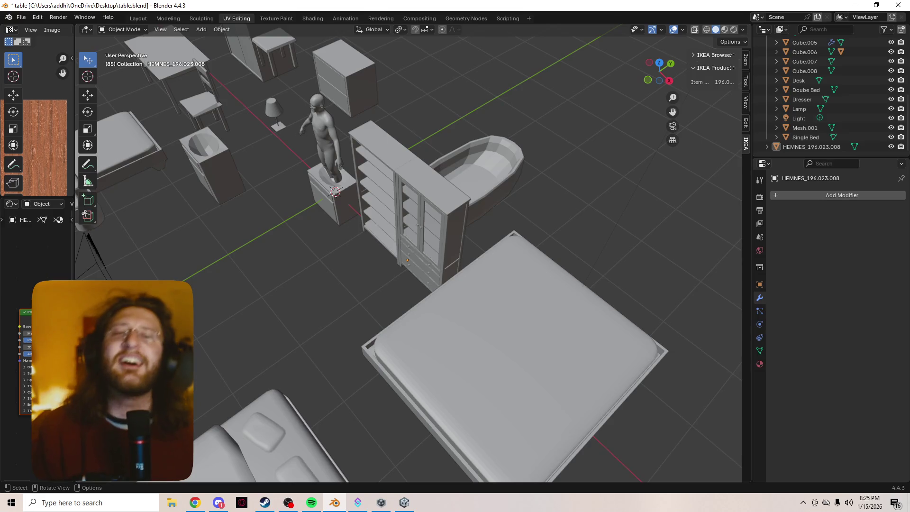
# Select all objects, orbit slightly around the furniture, and deselect everything with Alt+A
pyautogui.click(412, 189)
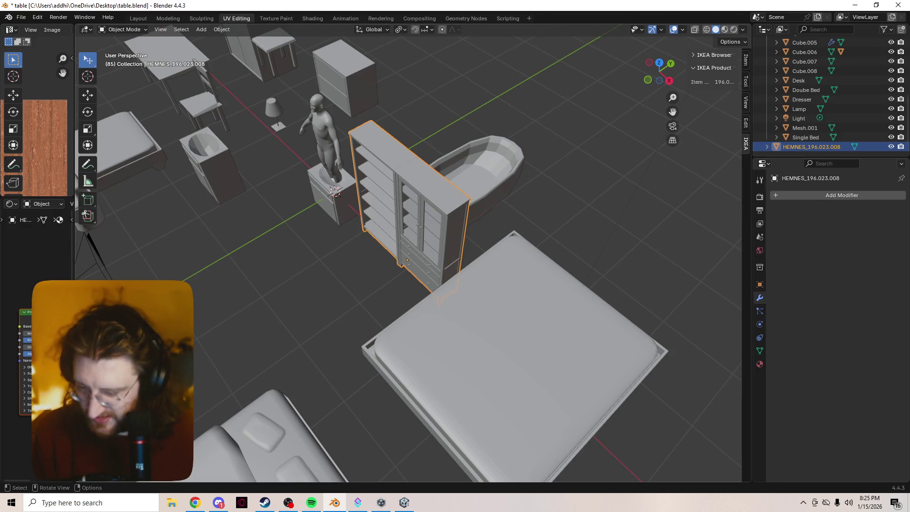
pyautogui.press('a')
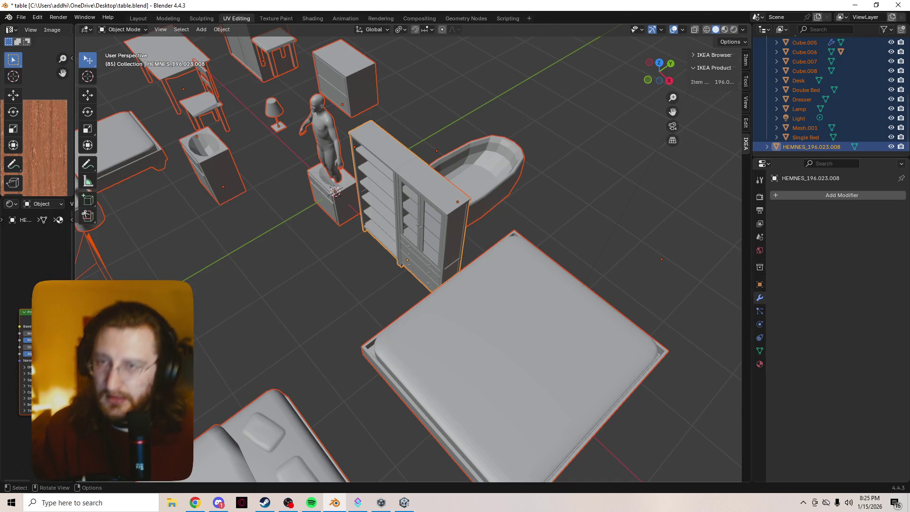
pyautogui.moveTo(407, 256); pyautogui.dragTo(379, 270, button='middle')
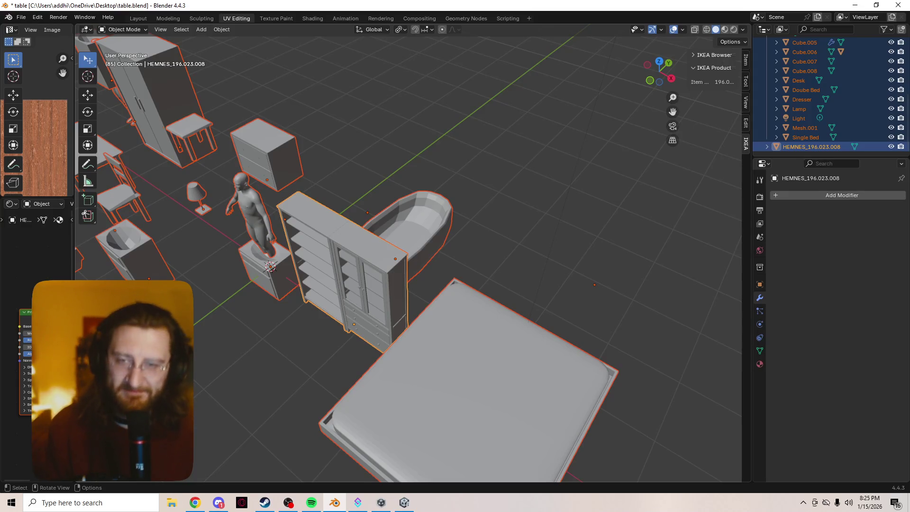
pyautogui.hotkey('alt', 'a')
pyautogui.moveTo(379, 270); pyautogui.dragTo(370, 275, button='middle')
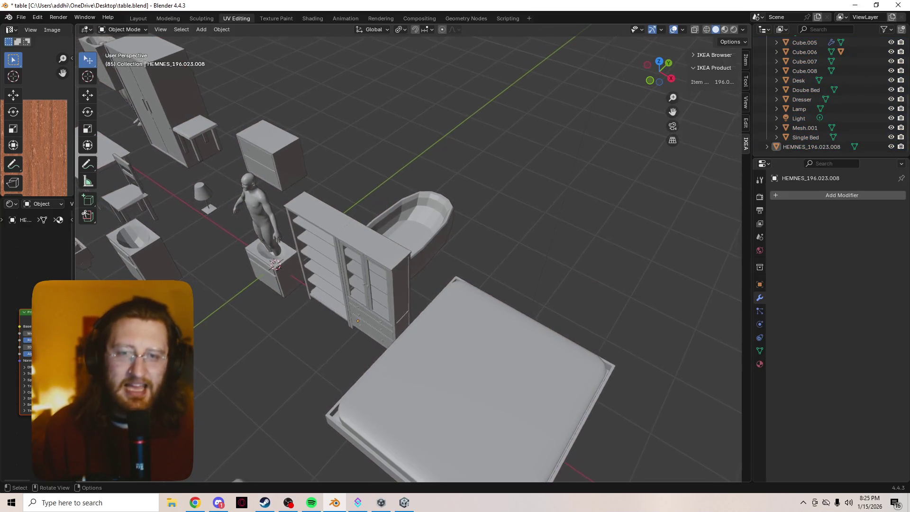
# Zoom and pan until the whole layout, with both beds and the camera, fits the viewport
pyautogui.scroll(-6, 408, 255)
pyautogui.scroll(4, 407, 256)
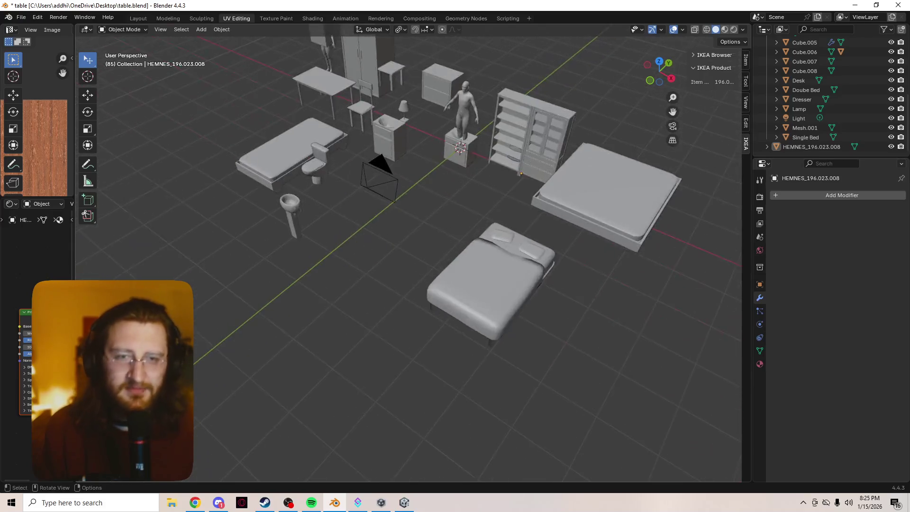
pyautogui.scroll(5, 408, 256)
pyautogui.keyDown('shift'); pyautogui.moveTo(408, 256); pyautogui.dragTo(389, 303, button='middle'); pyautogui.keyUp('shift')
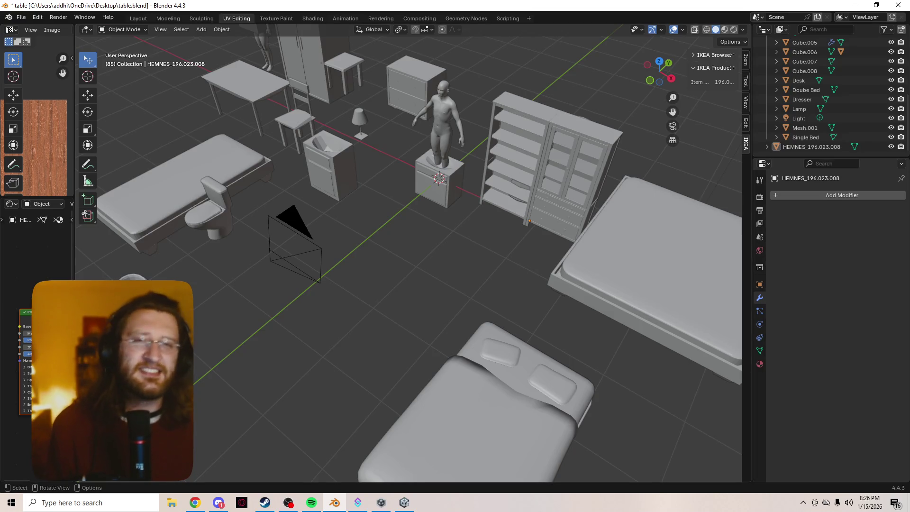
pyautogui.scroll(-2, 407, 256)
pyautogui.scroll(4, 407, 256)
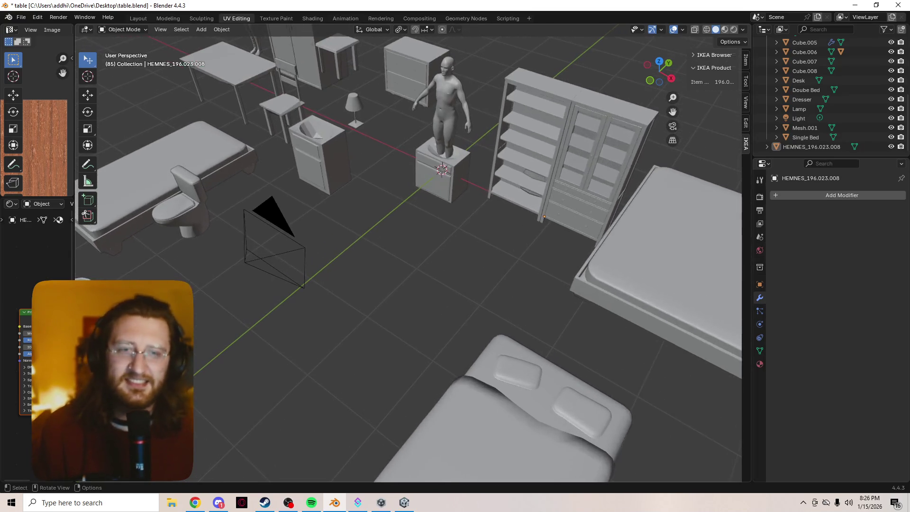
pyautogui.scroll(-3, 407, 256)
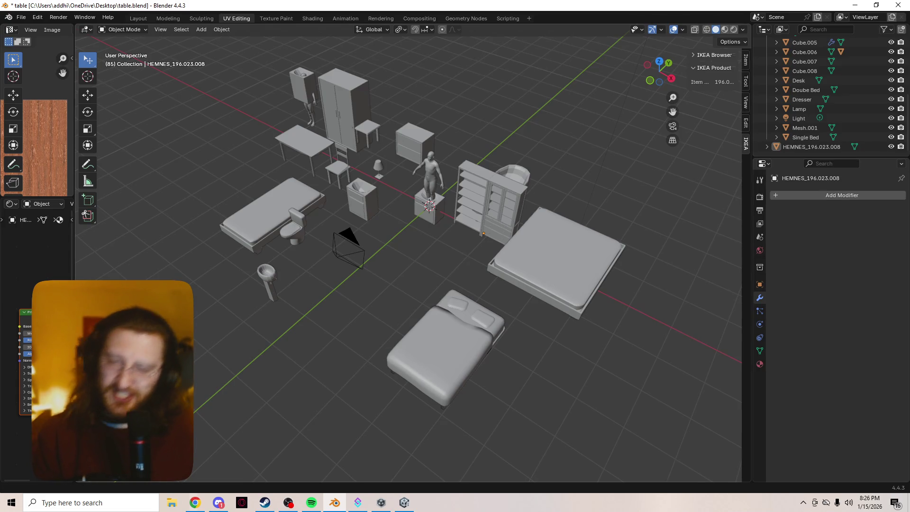
pyautogui.moveTo(195, 502)
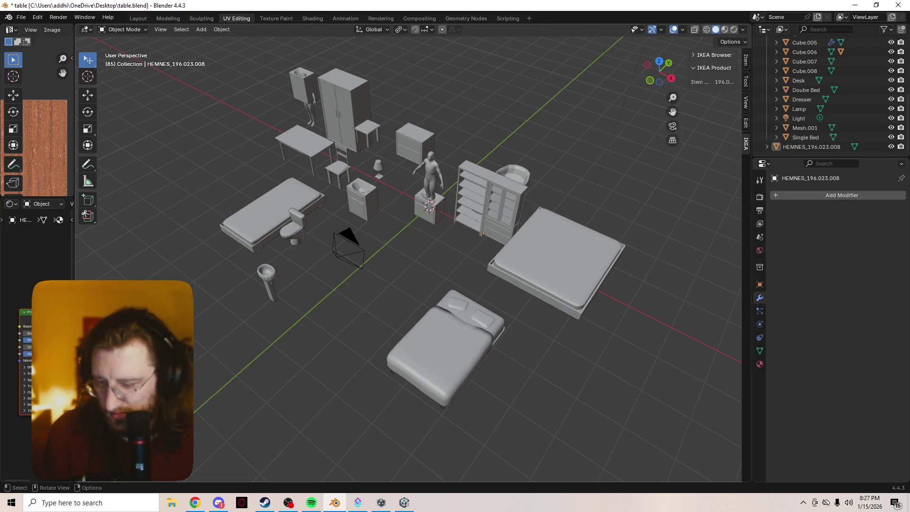
pyautogui.click(38, 17)
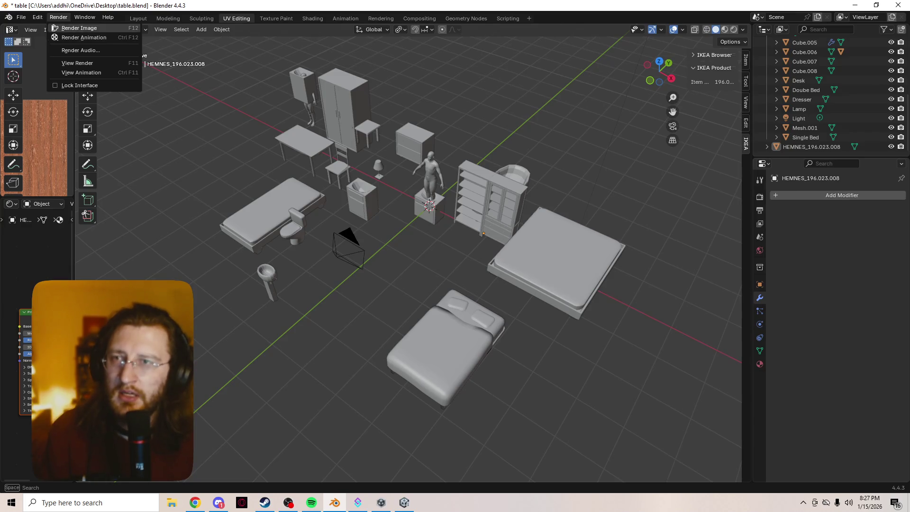
# Open Edit > Preferences and search the settings for 'view ce'
pyautogui.press('Escape')
pyautogui.click(38, 17)
pyautogui.click(52, 139)
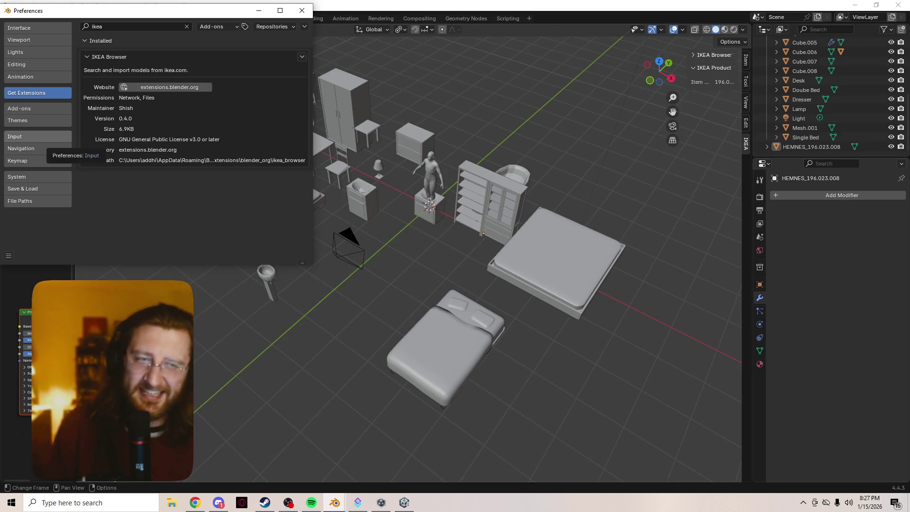
pyautogui.click(102, 27)
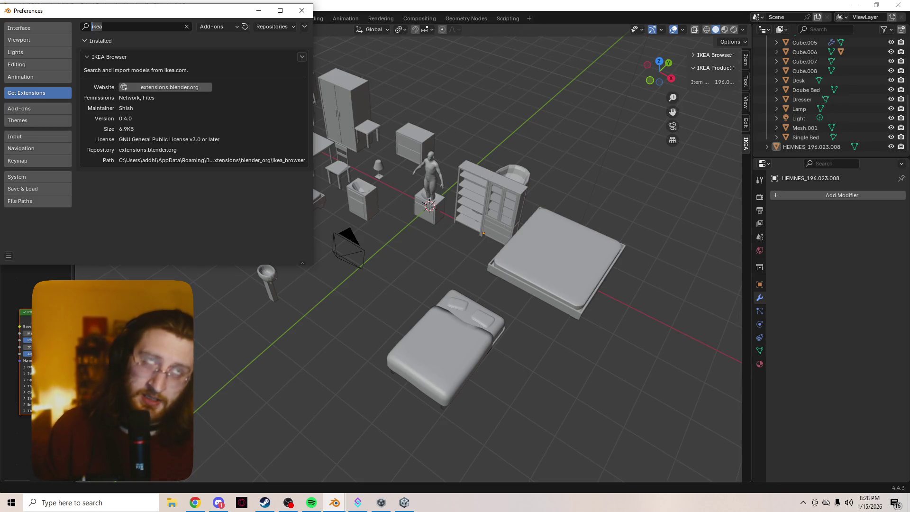
pyautogui.write('c')
pyautogui.press('BackSpace')
pyautogui.write('view ce')
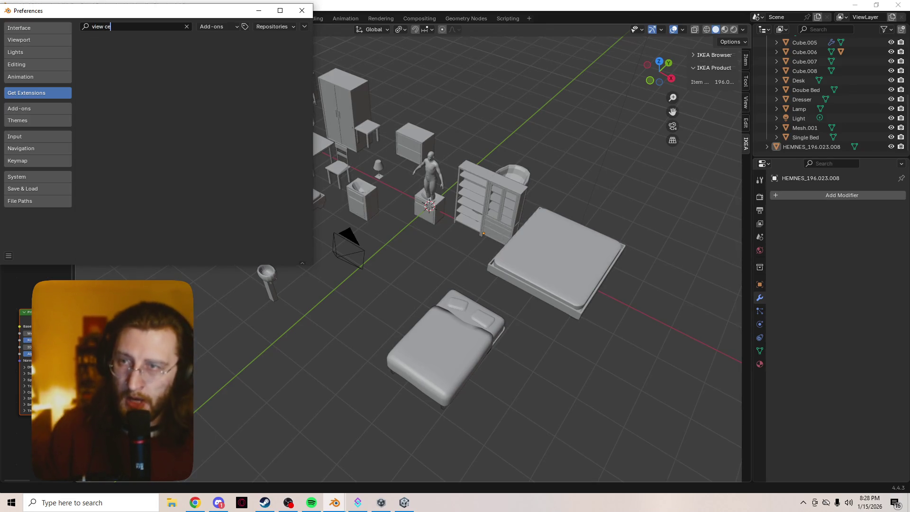
pyautogui.click(21, 188)
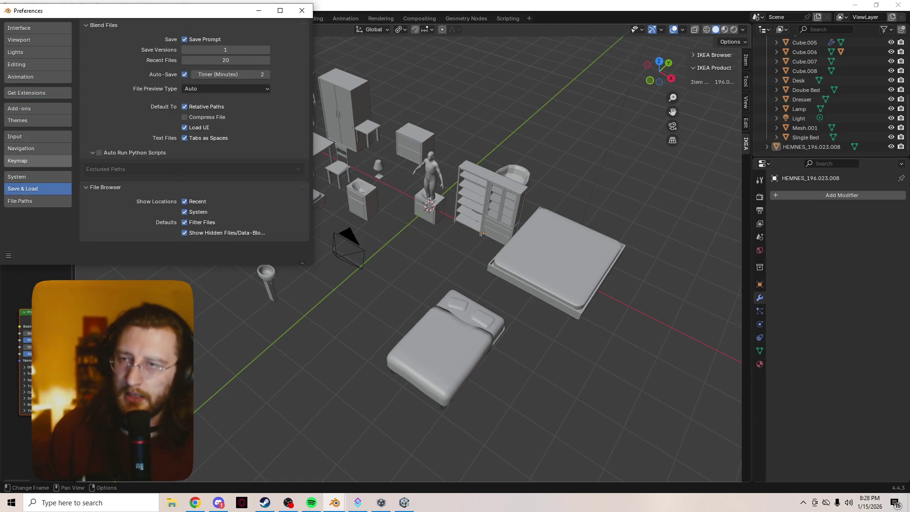
# Switch Preferences to Keymap and search for 'view ce'
pyautogui.click(18, 161)
pyautogui.click(102, 26)
pyautogui.press('Escape')
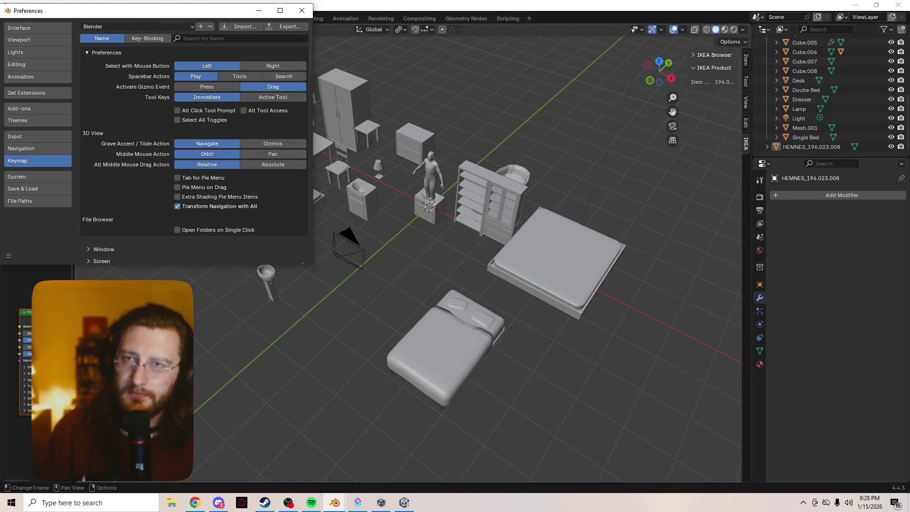
pyautogui.write('view ')
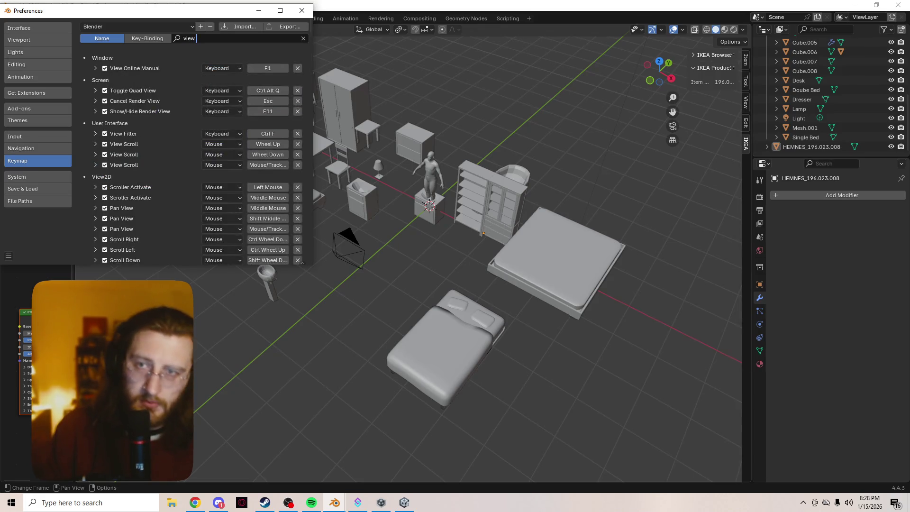
pyautogui.write('cem')
pyautogui.press('BackSpace')
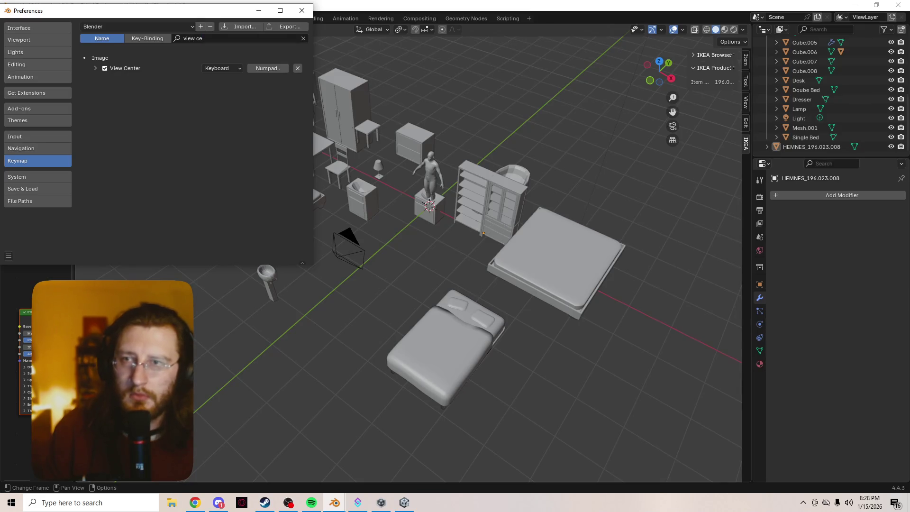
# Set View Center's input type to Mouse, capture Button5, and close Preferences
pyautogui.click(222, 68)
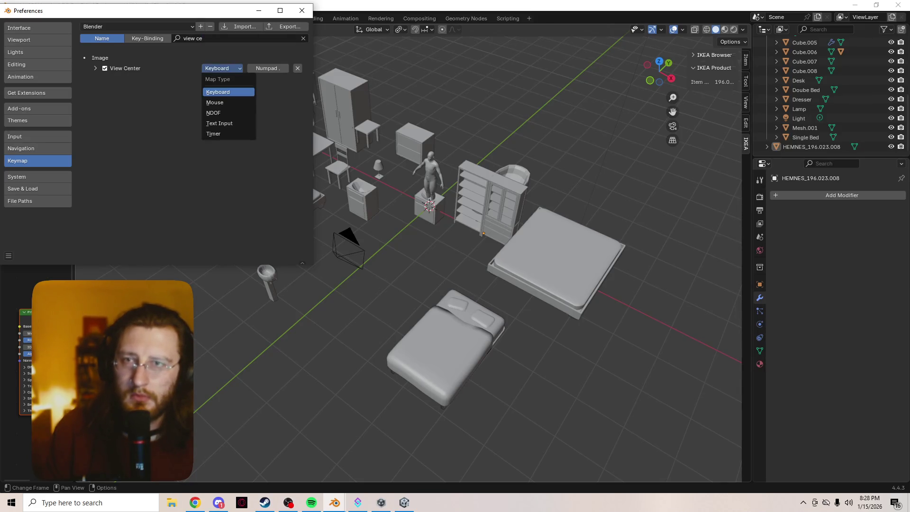
pyautogui.click(228, 102)
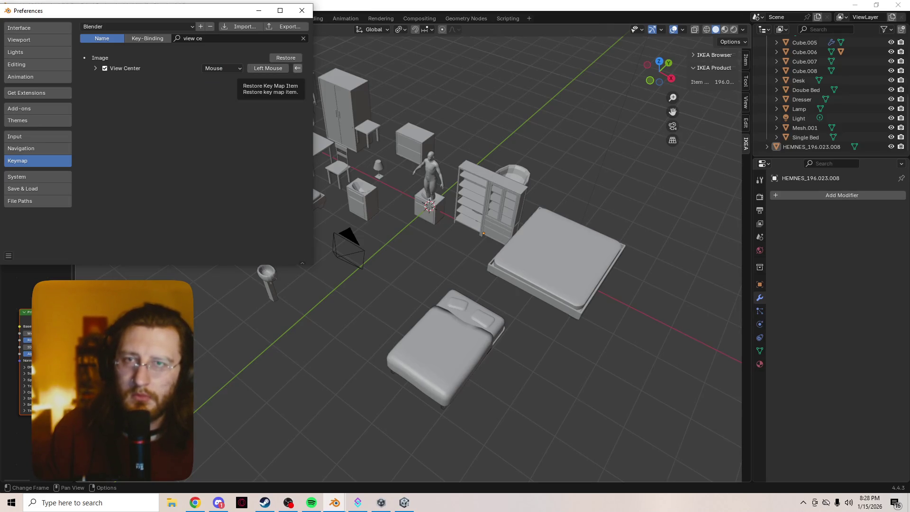
pyautogui.click(268, 68)
pyautogui.scroll(-1, 267, 68)
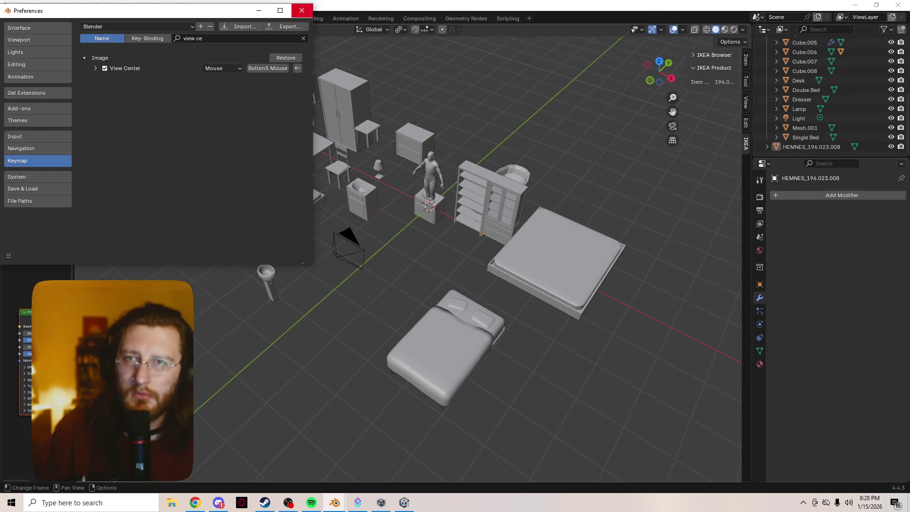
pyautogui.click(301, 11)
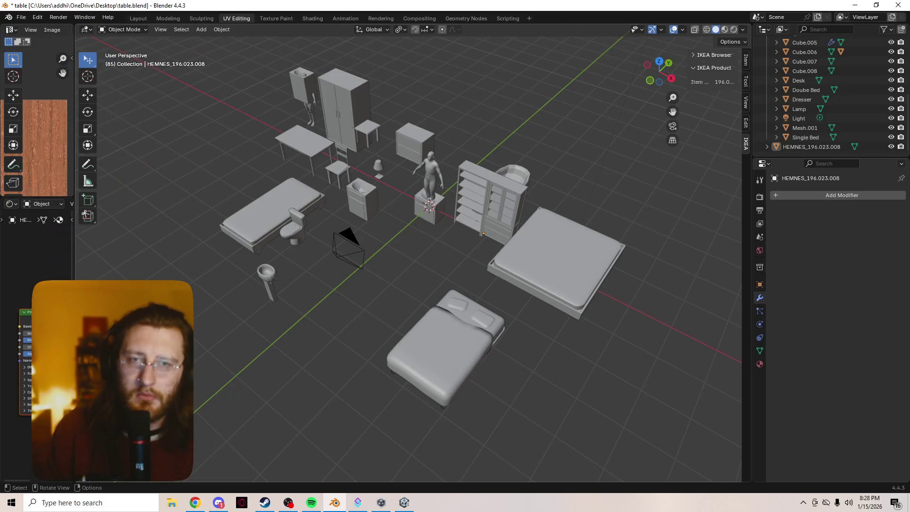
# Select the HEMNES_196.023.008 bookcase, toggle into Edit Mode and back to Object Mode
pyautogui.click(490, 199)
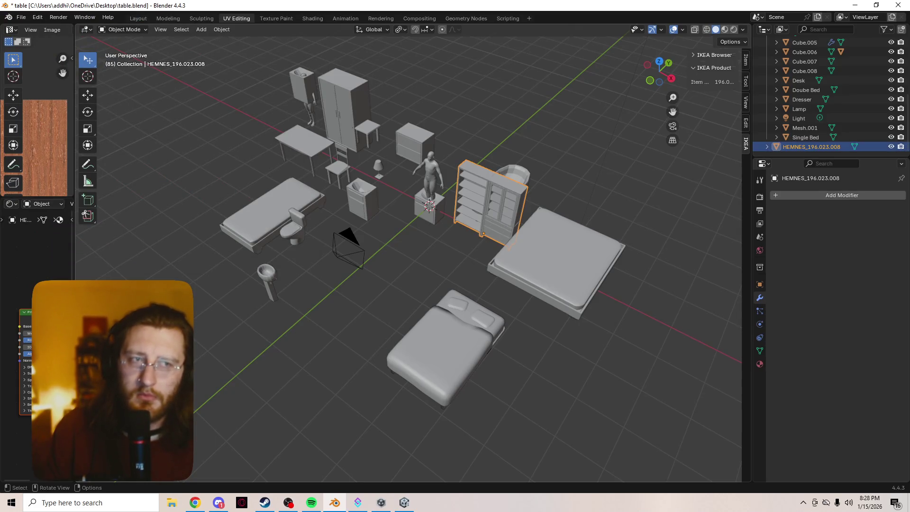
pyautogui.press('Tab')
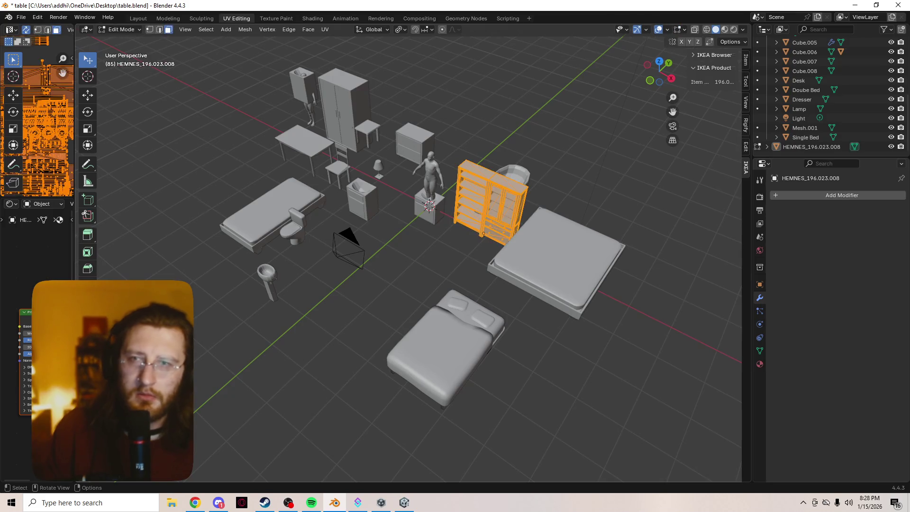
pyautogui.press('Tab')
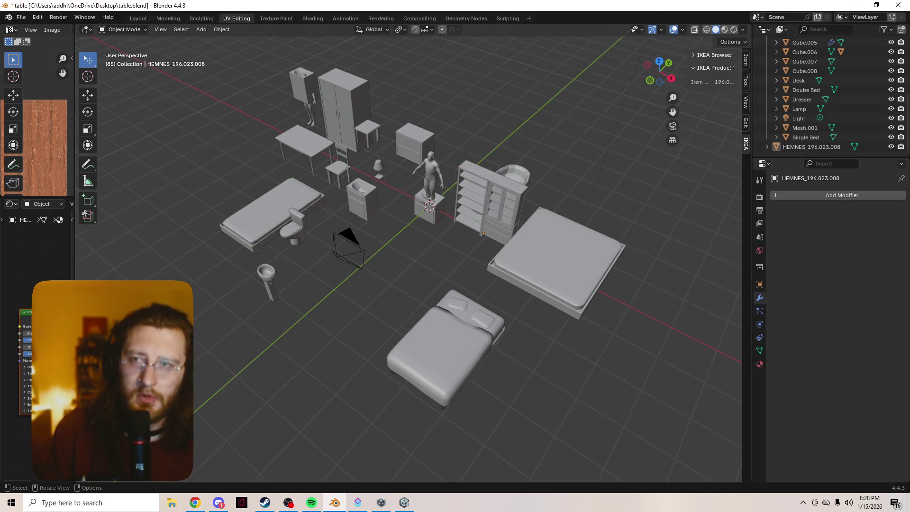
pyautogui.click(491, 199)
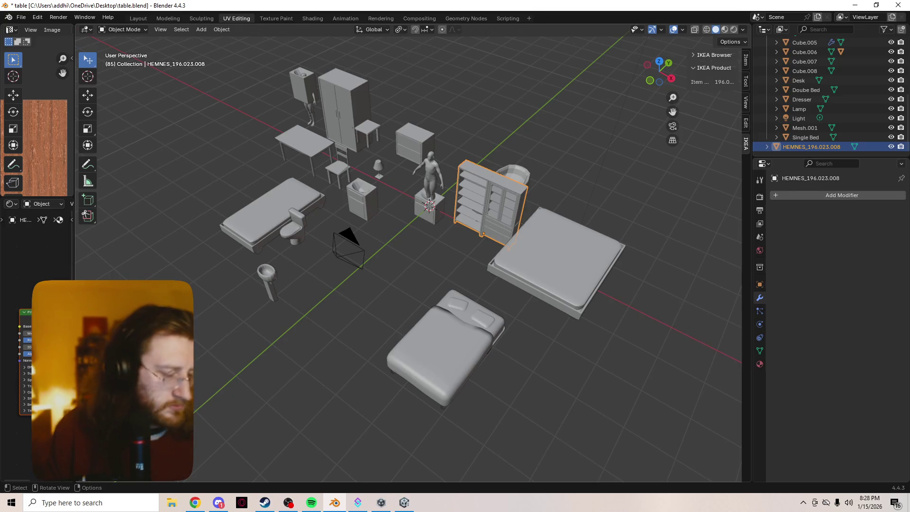
pyautogui.click(38, 17)
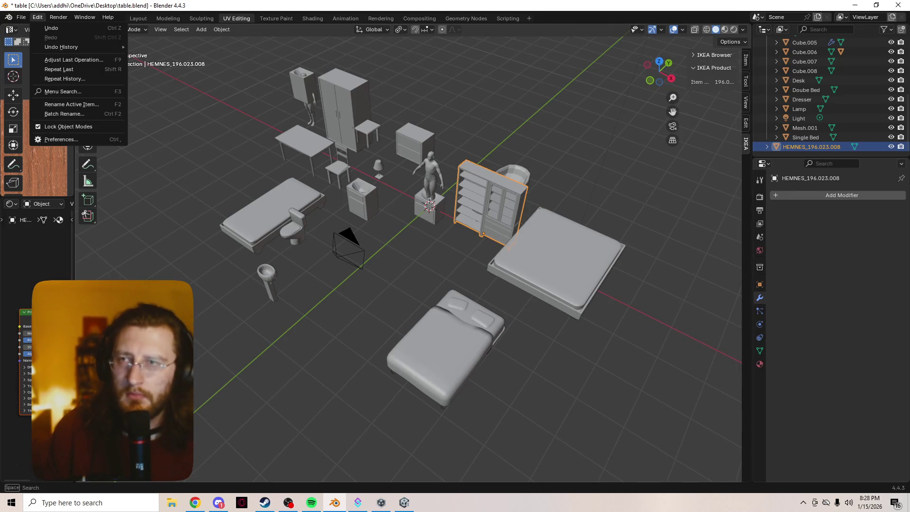
# Open Preferences from the Edit menu and scroll through its sections
pyautogui.click(57, 139)
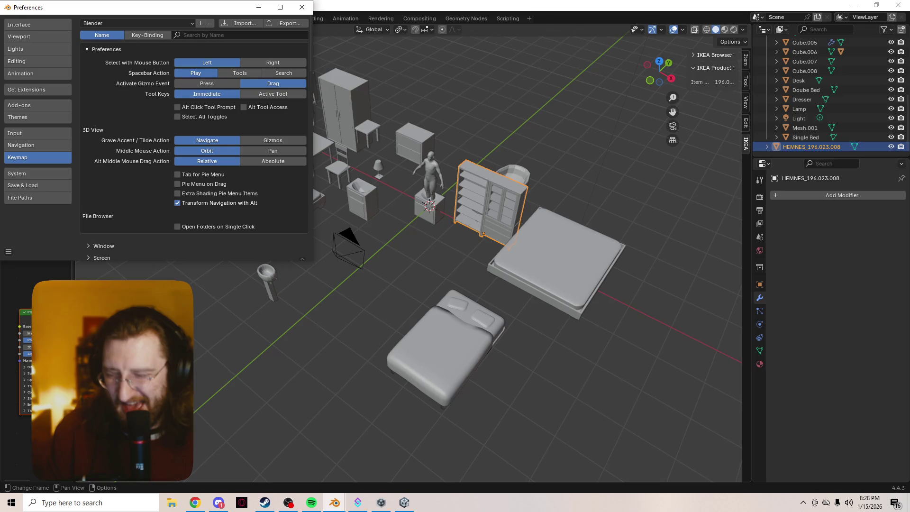
pyautogui.scroll(2, 426, 214)
pyautogui.scroll(-3, 427, 214)
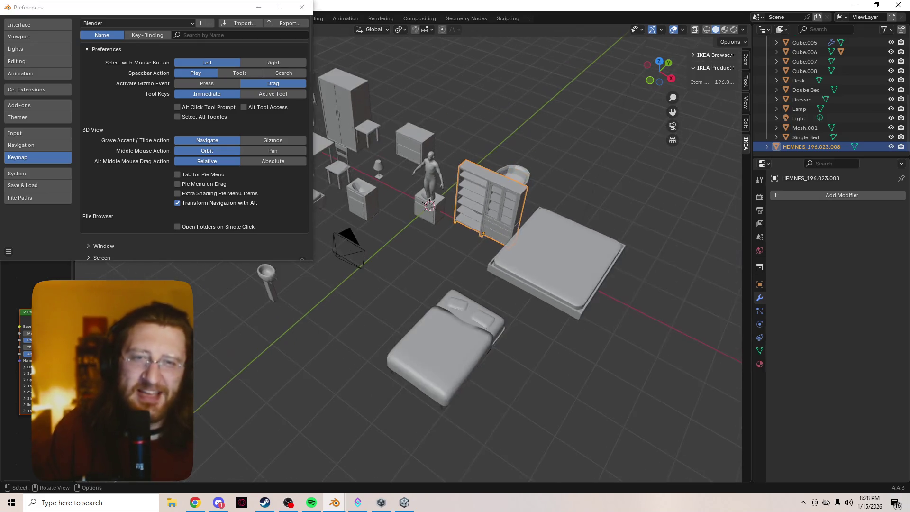
pyautogui.scroll(5, 427, 214)
pyautogui.scroll(-5, 427, 213)
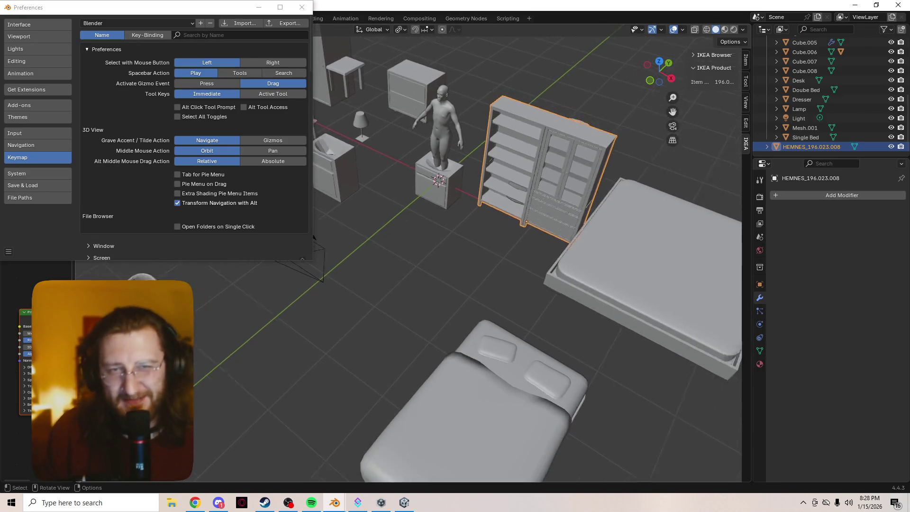
pyautogui.scroll(4, 426, 214)
pyautogui.scroll(-3, 427, 214)
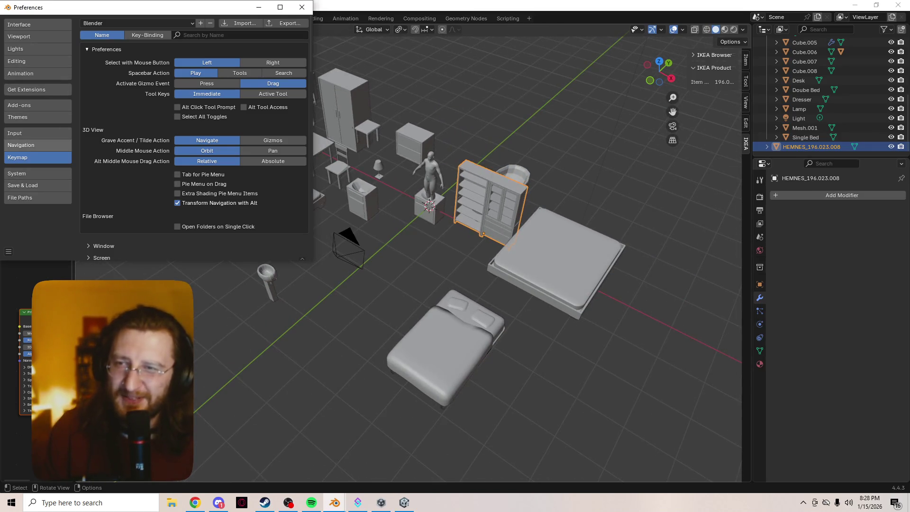
# Look at the Navigation and Input settings, deselect the bookcase, and return to the Keymap search field
pyautogui.click(28, 145)
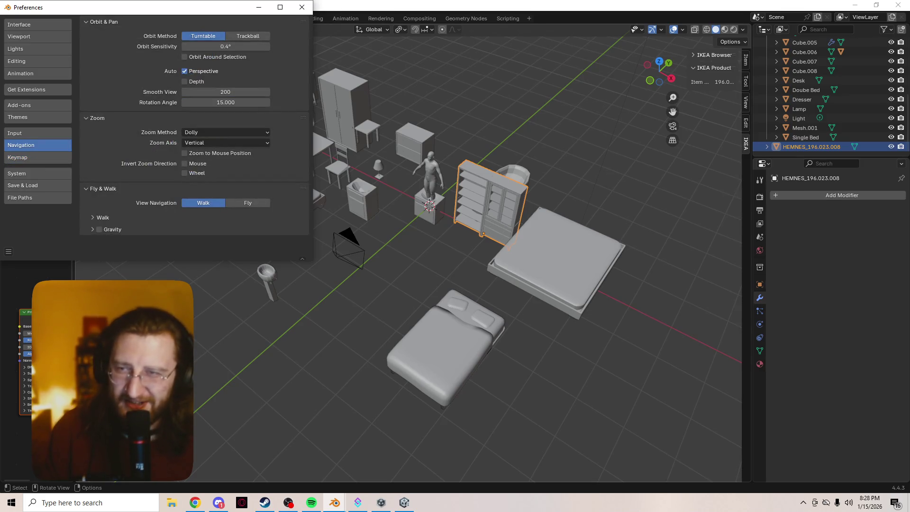
pyautogui.click(21, 133)
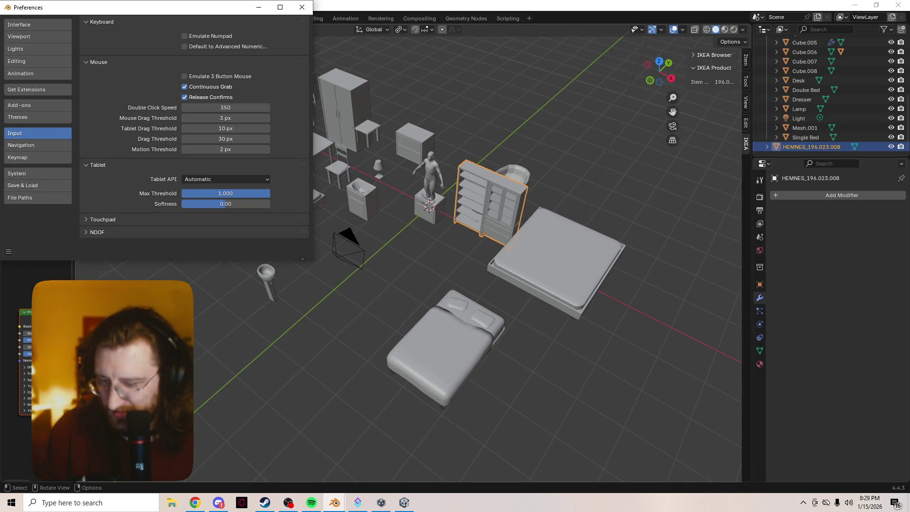
pyautogui.click(616, 403)
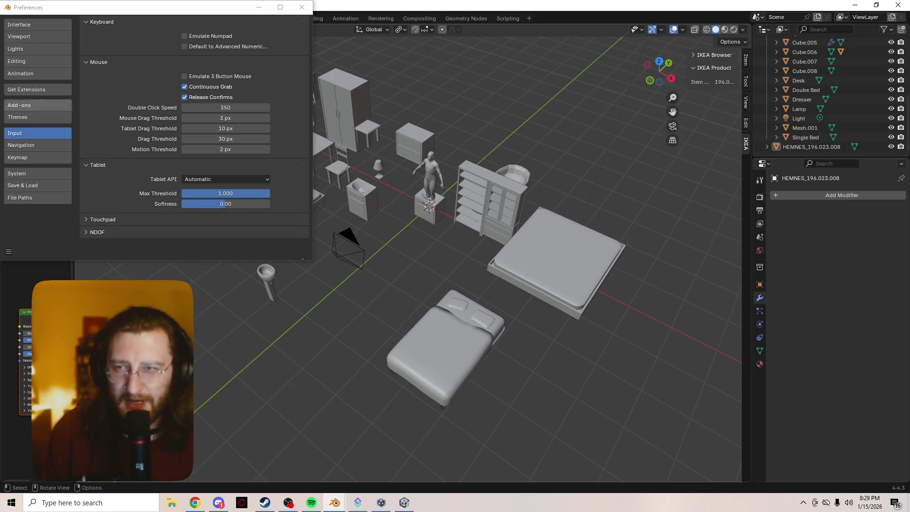
pyautogui.click(17, 158)
pyautogui.click(237, 35)
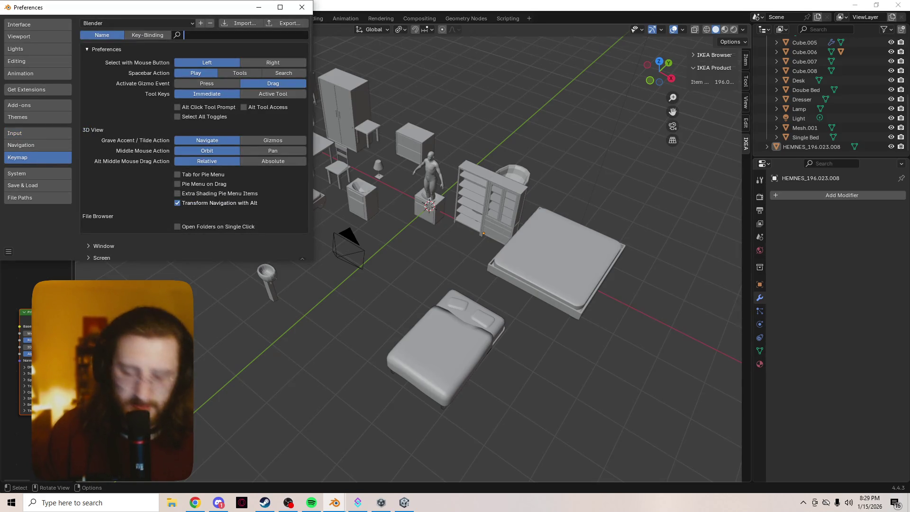
# Search 'view cent', reset View Center, rebind it to mouse Button4, and close Preferences
pyautogui.write('view cent')
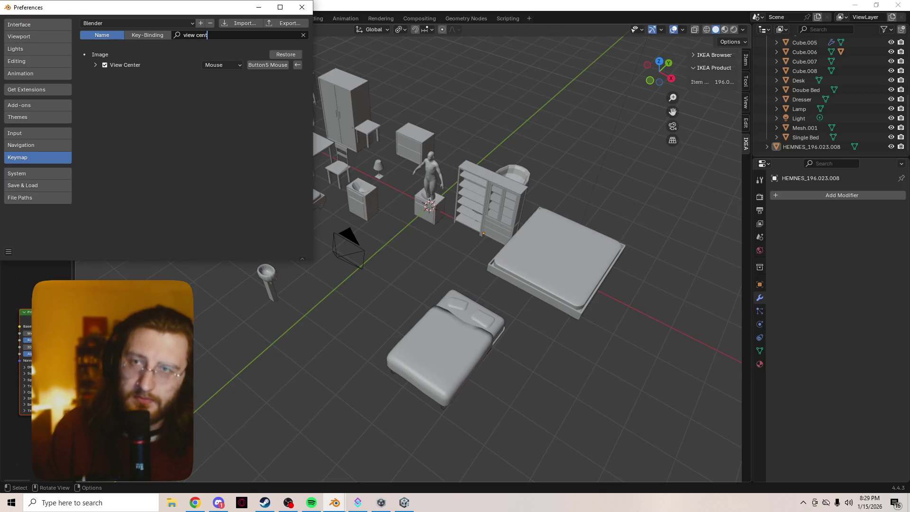
pyautogui.click(268, 65)
pyautogui.press('KP_Decimal')
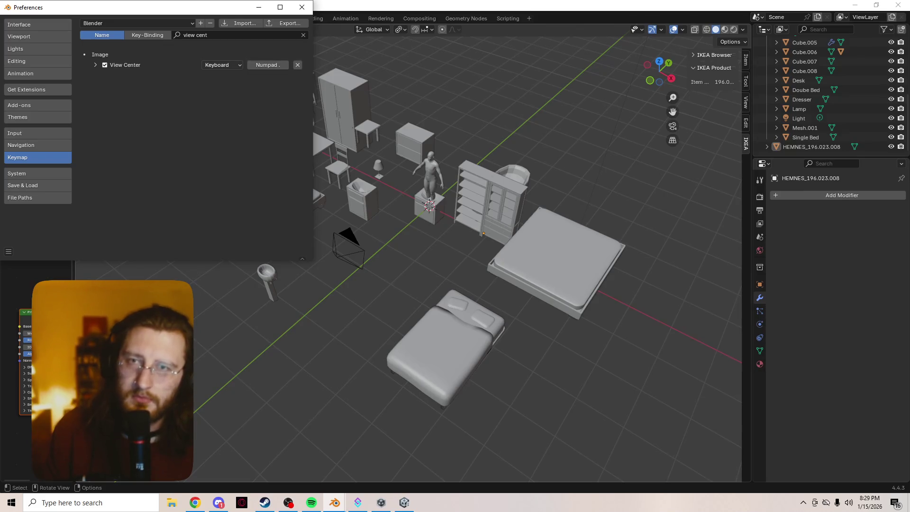
pyautogui.click(222, 65)
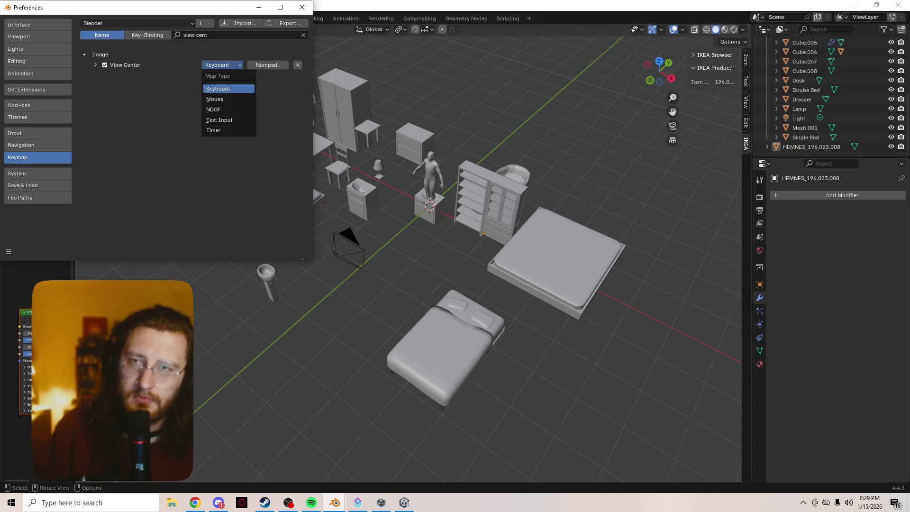
pyautogui.click(223, 99)
pyautogui.click(268, 65)
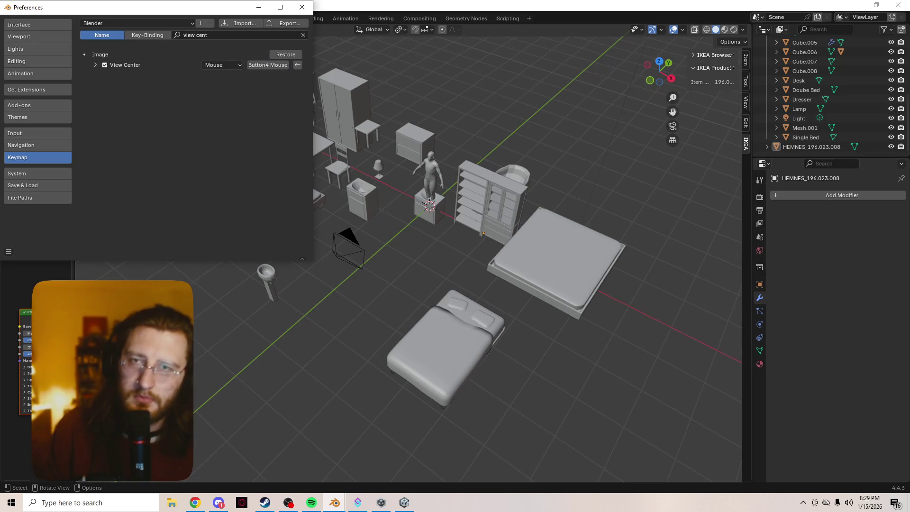
pyautogui.click(302, 7)
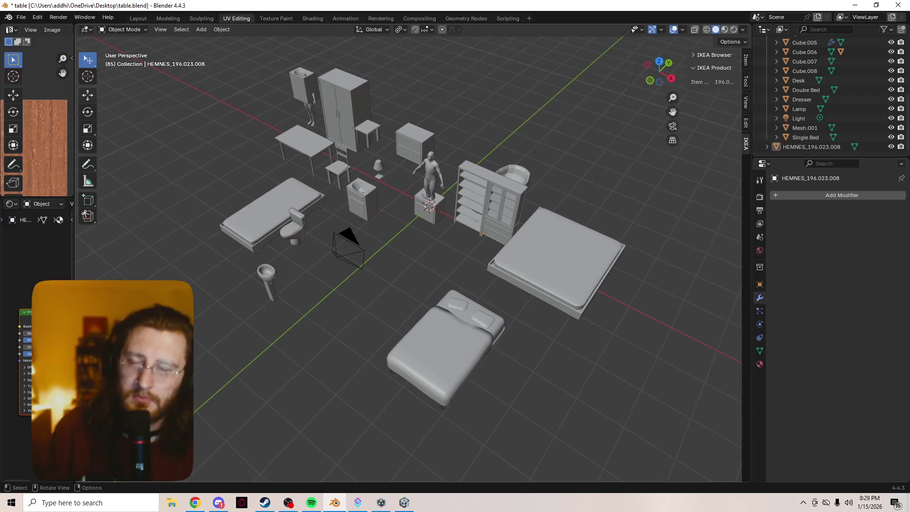
# Reopen the Preferences window from the Edit menu
pyautogui.click(38, 17)
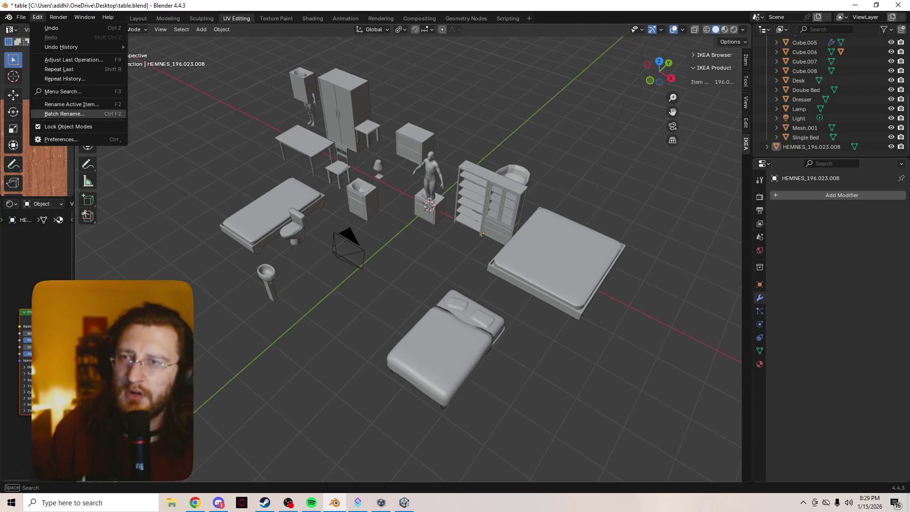
pyautogui.press('Escape')
pyautogui.click(38, 17)
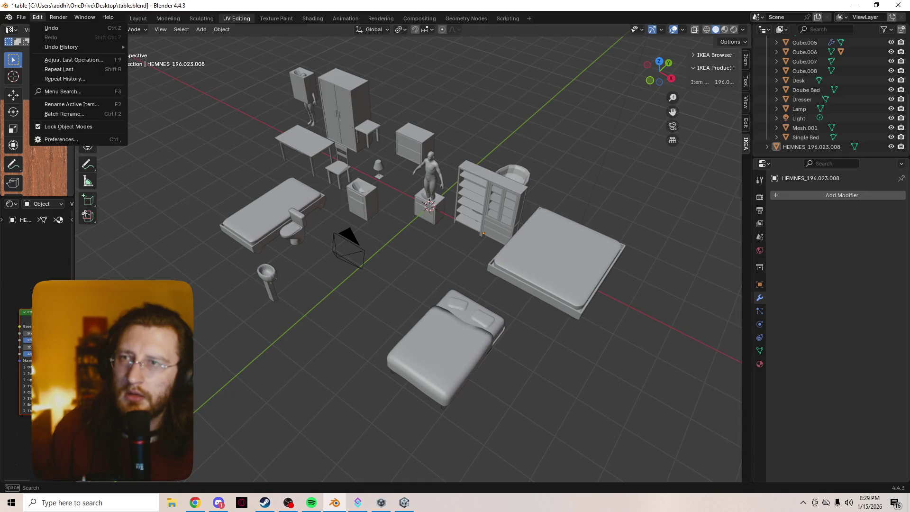
pyautogui.click(42, 140)
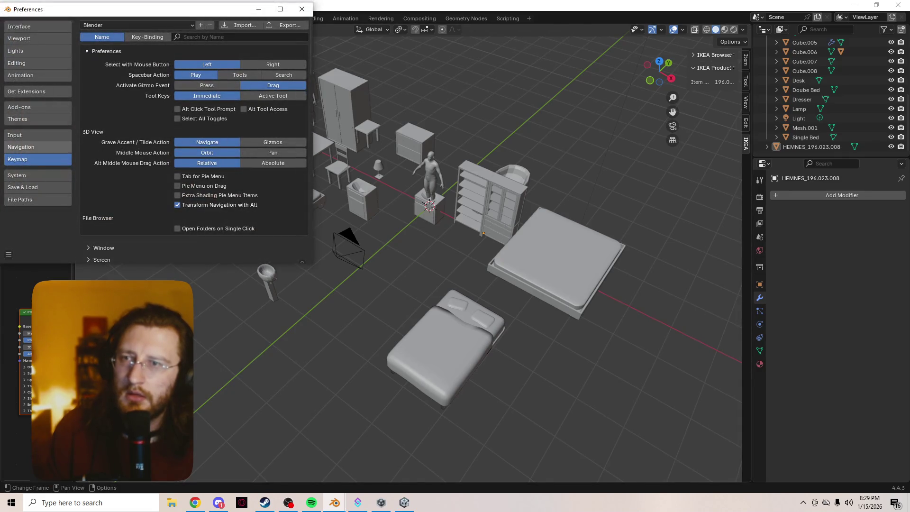
# Search the keymap for 'view cen' and expand View Center, showing image.view_selected on Button4 press
pyautogui.click(237, 37)
pyautogui.write('view cen')
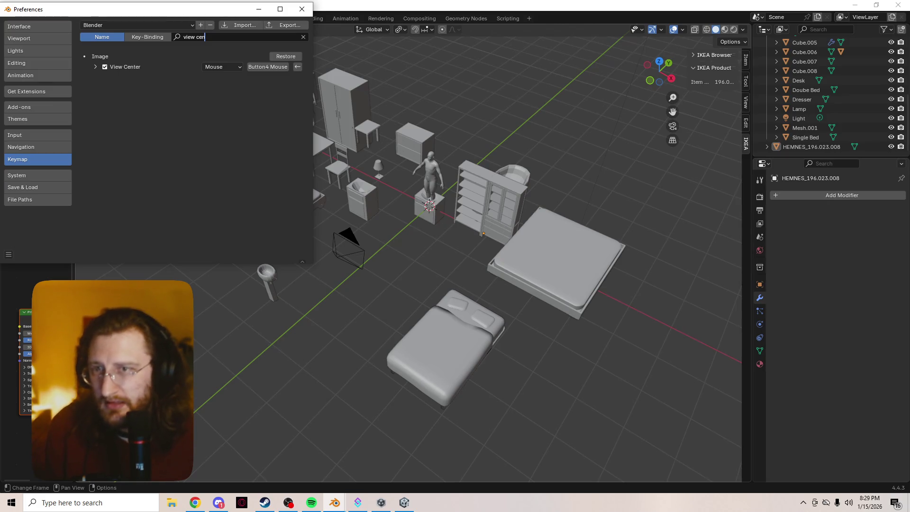
pyautogui.click(95, 66)
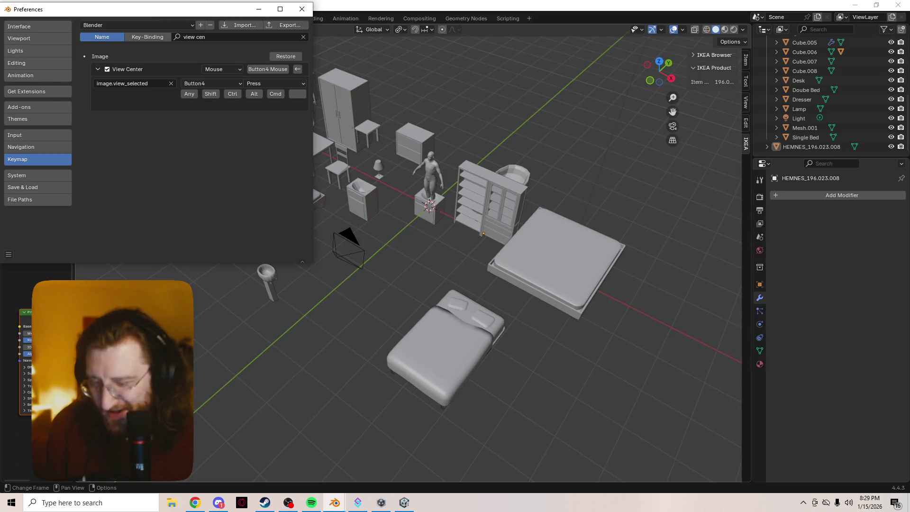
pyautogui.scroll(2, 407, 252)
# Zoom the view and select the HEMNES wardrobe in the viewport
pyautogui.scroll(3, 408, 251)
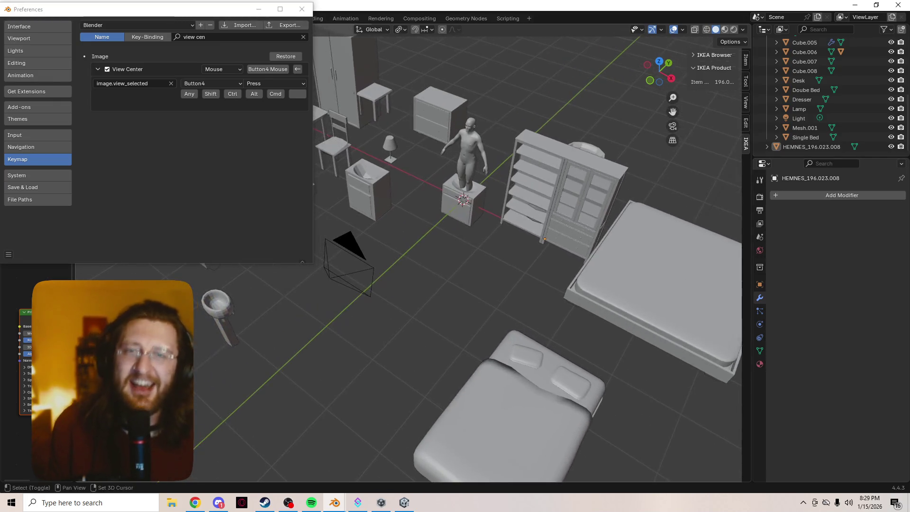
pyautogui.scroll(-5, 473, 251)
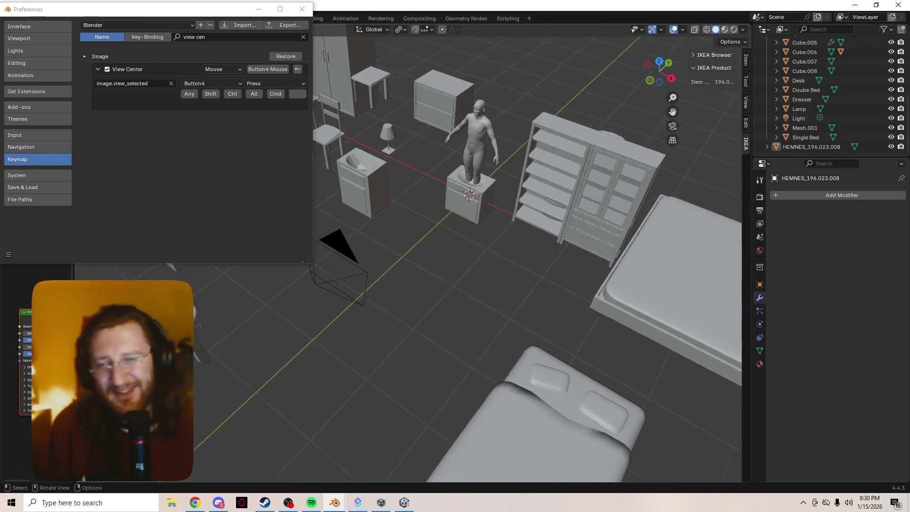
pyautogui.scroll(3, 474, 252)
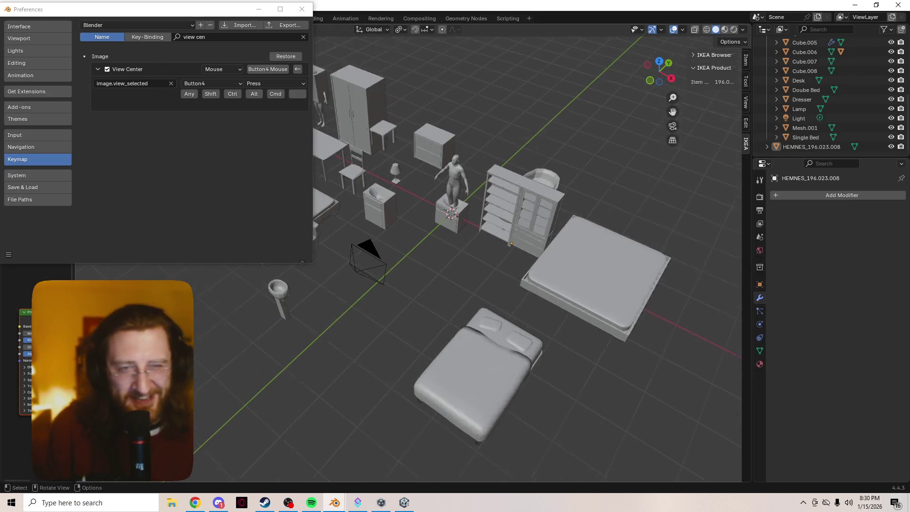
pyautogui.click(549, 199)
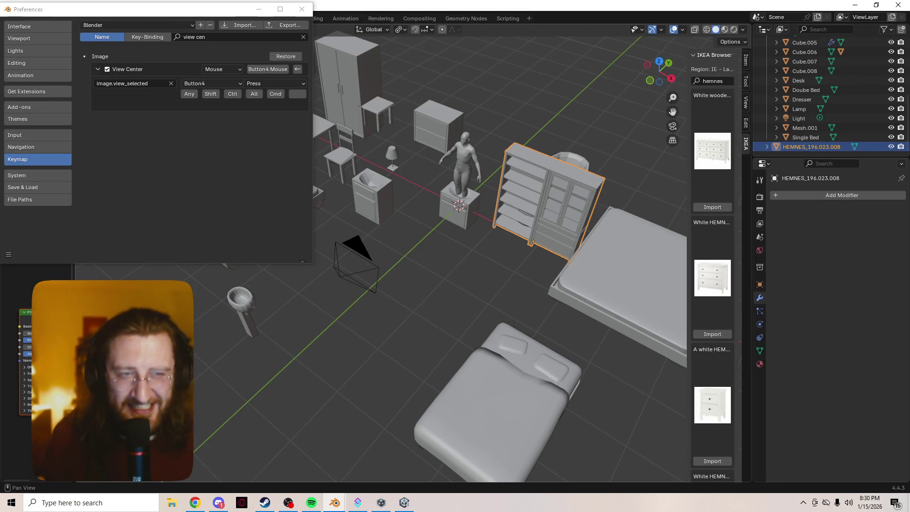
# Import the white HEMNES nightstand and move it onto the floor in front of the pedestal
pyautogui.scroll(-10, 712, 261)
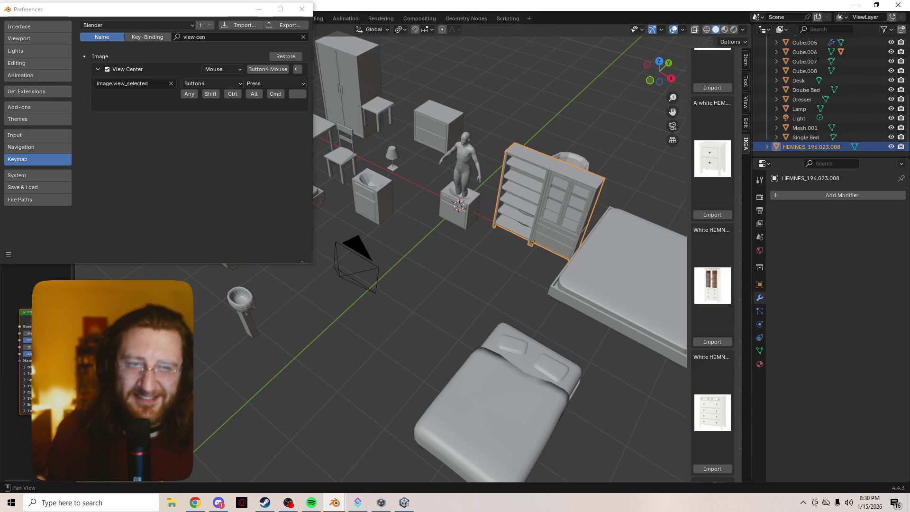
pyautogui.click(712, 215)
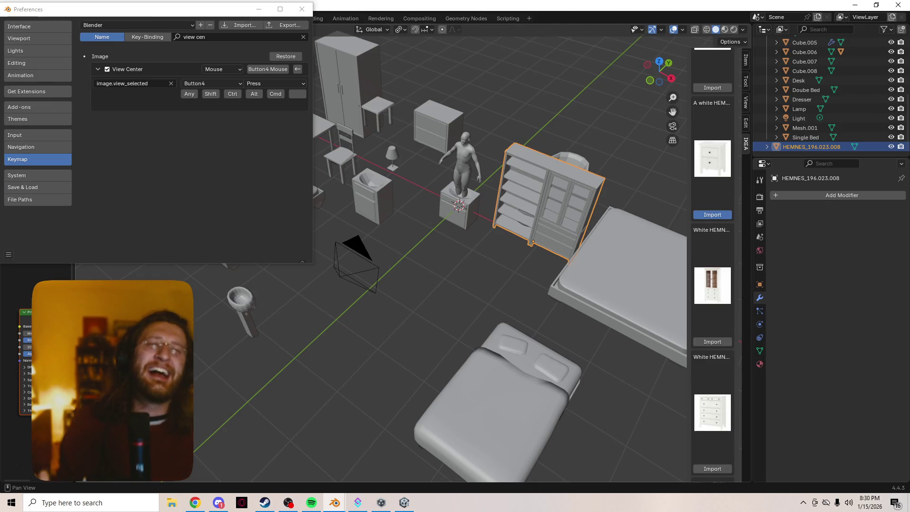
pyautogui.rightClick(417, 255)
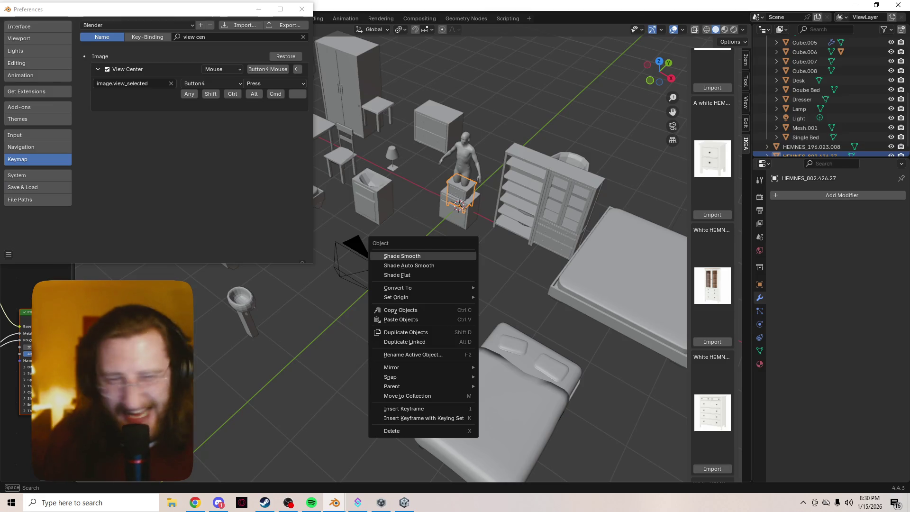
pyautogui.press('Escape')
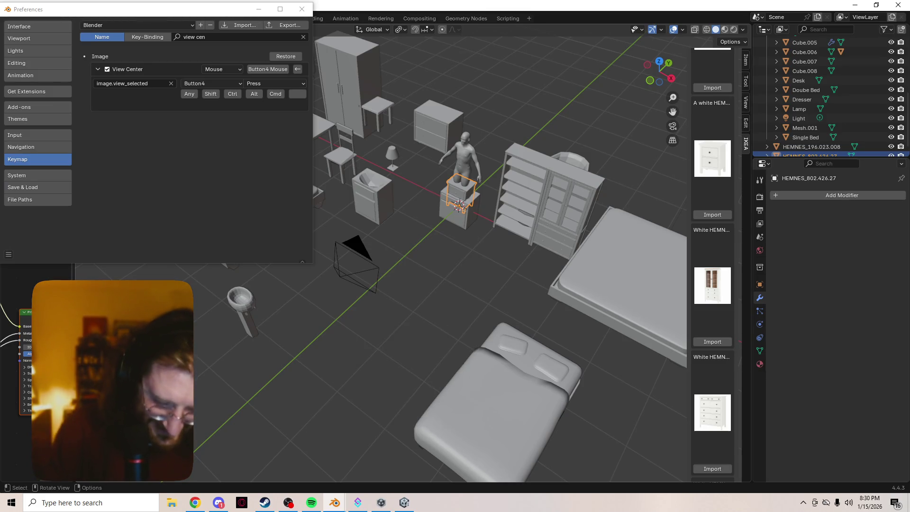
pyautogui.moveTo(459, 196); pyautogui.dragTo(447, 256)
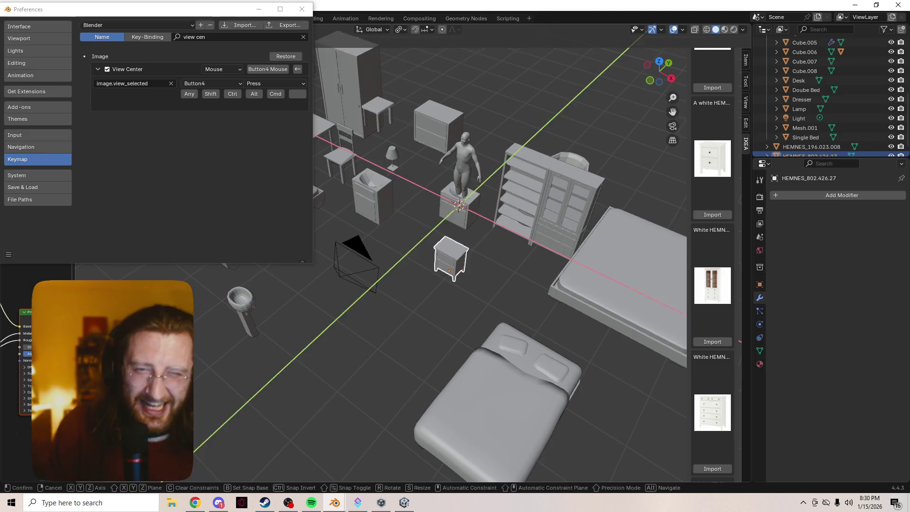
# Zoom and orbit the view to inspect the new nightstand among the furniture
pyautogui.scroll(2, 447, 256)
pyautogui.scroll(1, 417, 248)
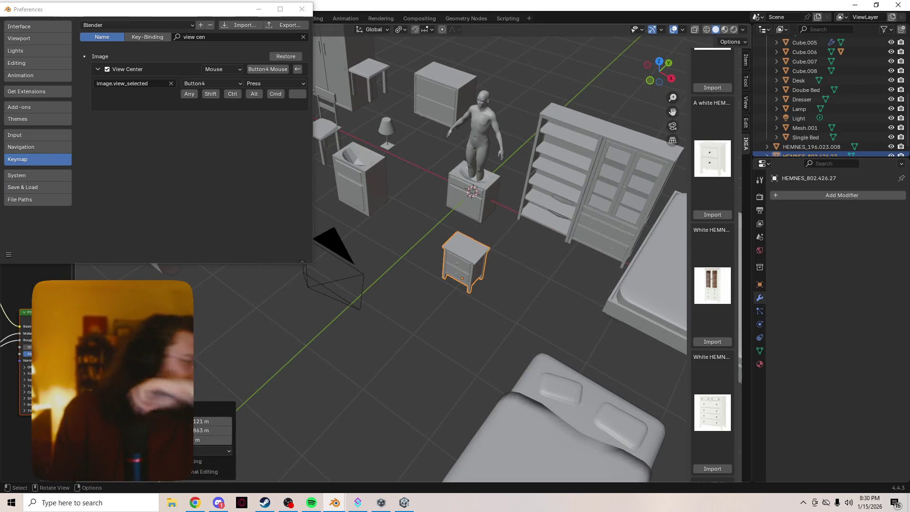
pyautogui.scroll(-1, 474, 237)
pyautogui.moveTo(473, 237)
pyautogui.mouseDown(button='middle')
pyautogui.moveTo(369, 338)
pyautogui.moveTo(394, 196)
pyautogui.mouseUp(button='middle')
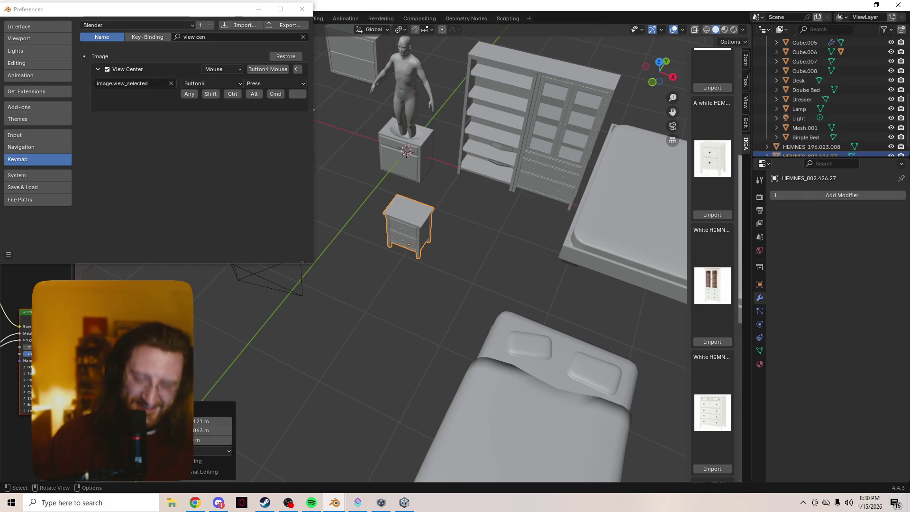
pyautogui.moveTo(497, 227)
pyautogui.mouseDown(button='middle')
pyautogui.moveTo(483, 256)
pyautogui.moveTo(495, 251)
pyautogui.moveTo(484, 242)
pyautogui.mouseUp(button='middle')
pyautogui.scroll(-5, 495, 251)
pyautogui.scroll(5, 495, 251)
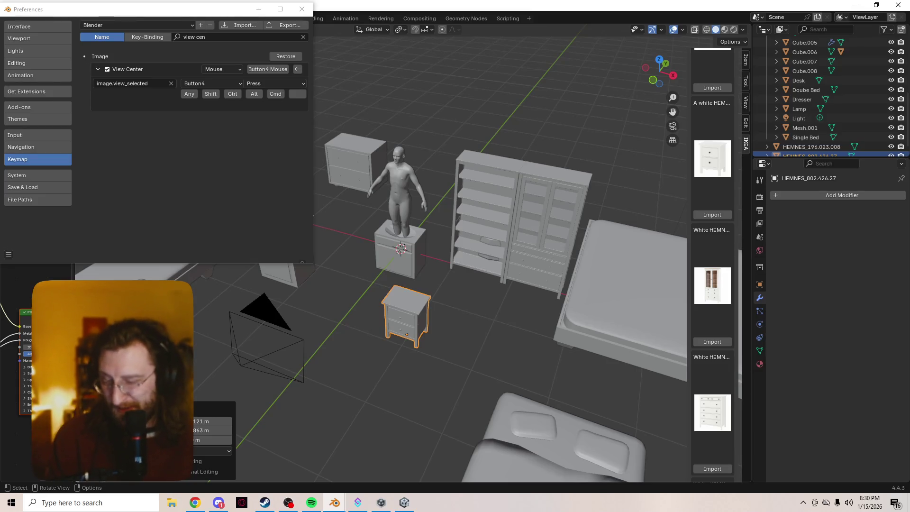
pyautogui.moveTo(483, 242); pyautogui.dragTo(476, 238, button='middle')
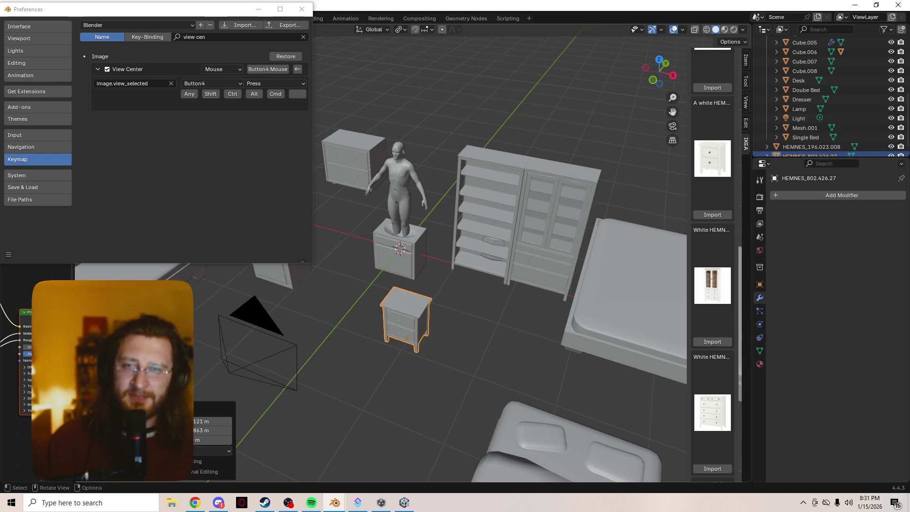
# Deselect everything, undo that deselection, then select the HEMNES wardrobe
pyautogui.hotkey('alt', 'a')
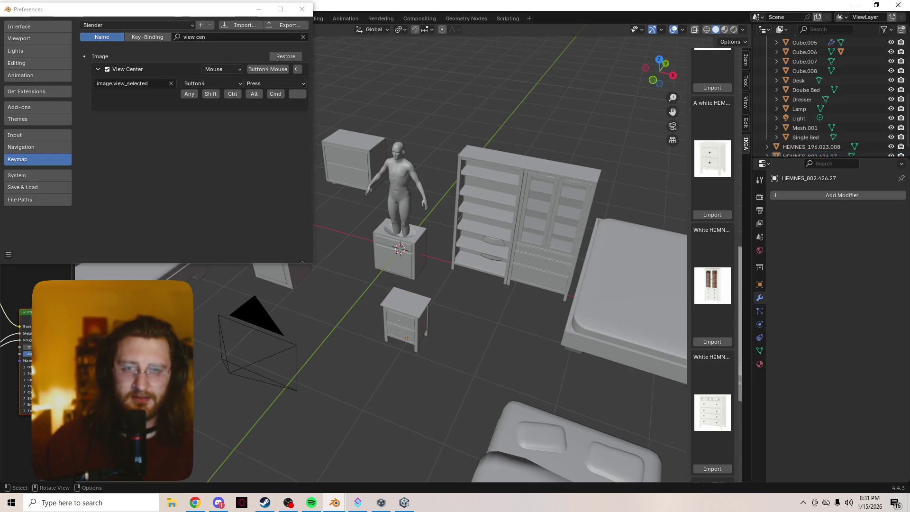
pyautogui.hotkey('ctrl', 'z')
pyautogui.click(521, 213)
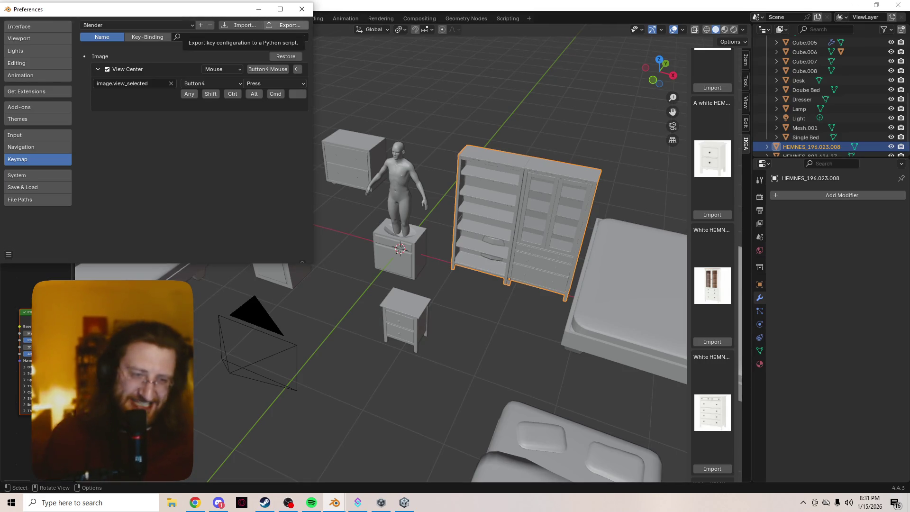
# Move the Single Bed beside the double bed
pyautogui.scroll(-5, 498, 260)
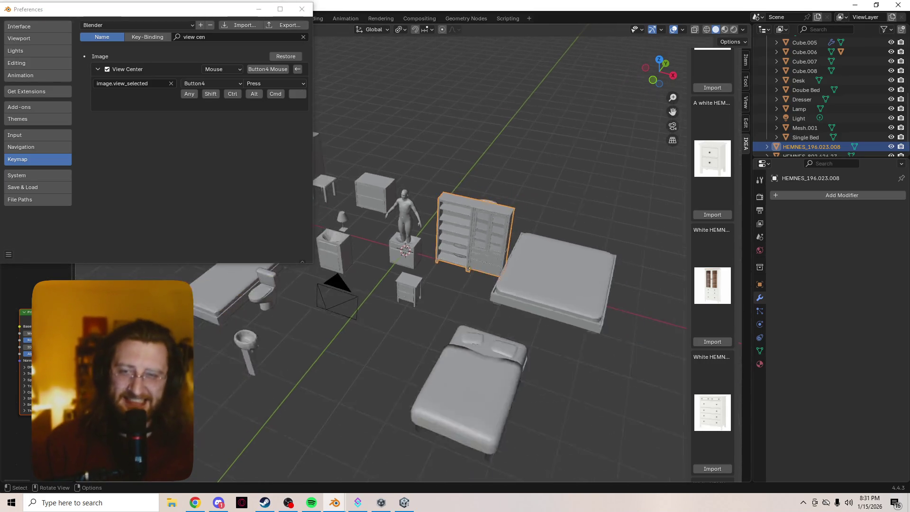
pyautogui.click(804, 136)
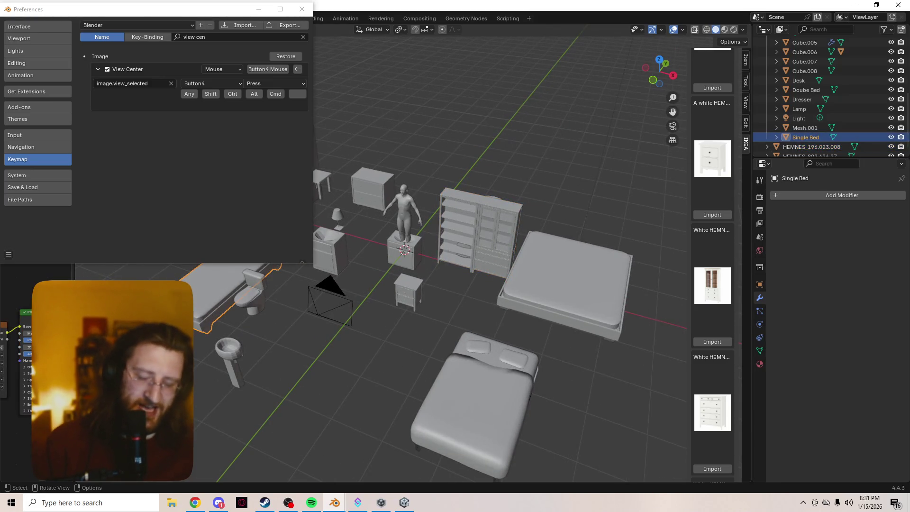
pyautogui.press('g')
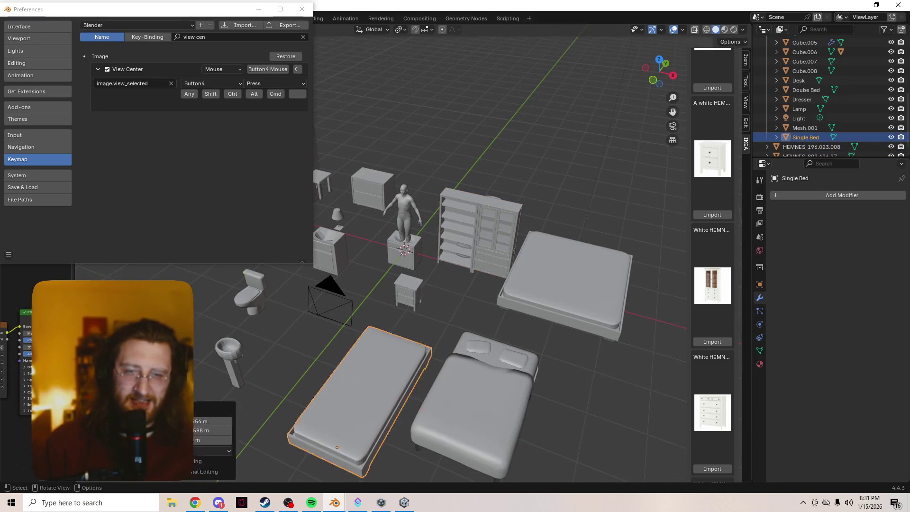
pyautogui.scroll(1, 497, 261)
pyautogui.moveTo(474, 261)
pyautogui.mouseDown(button='middle')
pyautogui.moveTo(512, 270)
pyautogui.moveTo(488, 265)
pyautogui.mouseUp(button='middle')
# Close the Preferences window and switch the viewport to Material Preview
pyautogui.click(302, 9)
pyautogui.moveTo(426, 237)
pyautogui.mouseDown(button='middle')
pyautogui.moveTo(455, 265)
pyautogui.moveTo(495, 270)
pyautogui.mouseUp(button='middle')
pyautogui.press('z')
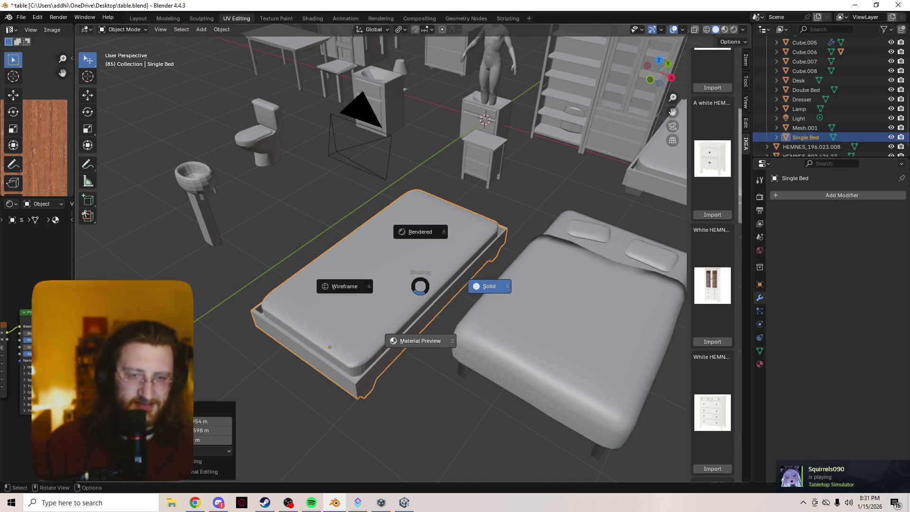
pyautogui.press('2')
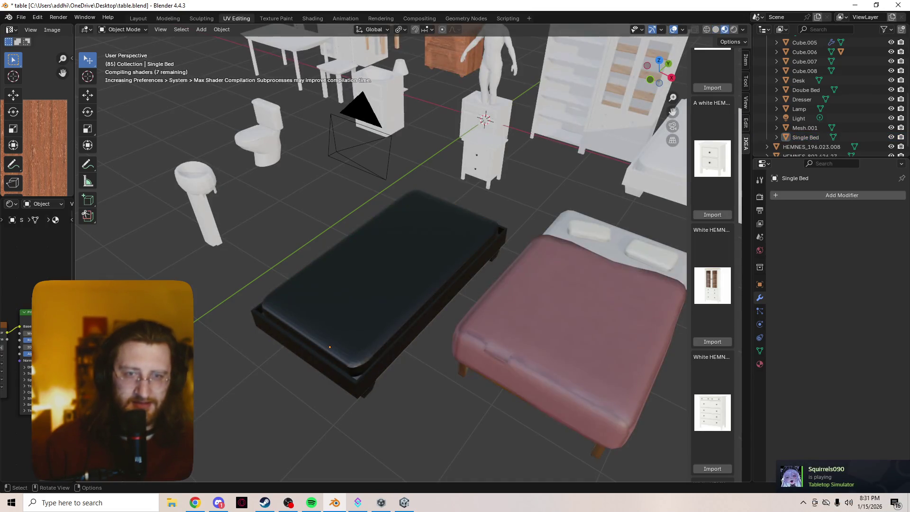
# Save table.blend and select the pink double bed
pyautogui.hotkey('ctrl', 's')
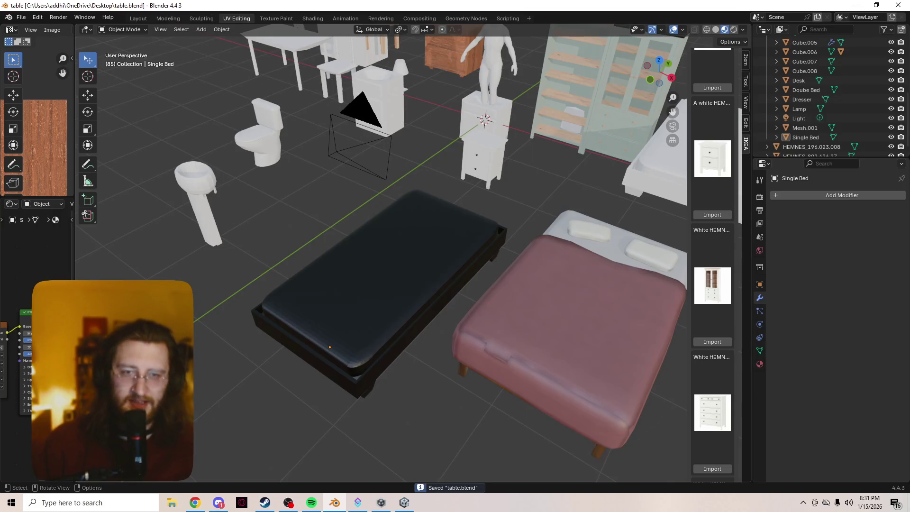
pyautogui.click(379, 294)
pyautogui.click(569, 331)
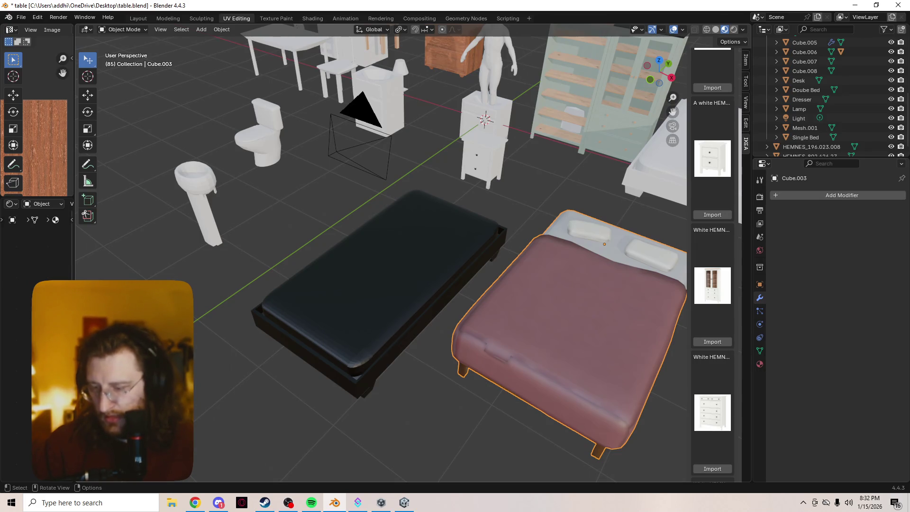
# Switch over to OBS Studio and change the stream to the Just Chatting scene
pyautogui.scroll(-1, 381, 256)
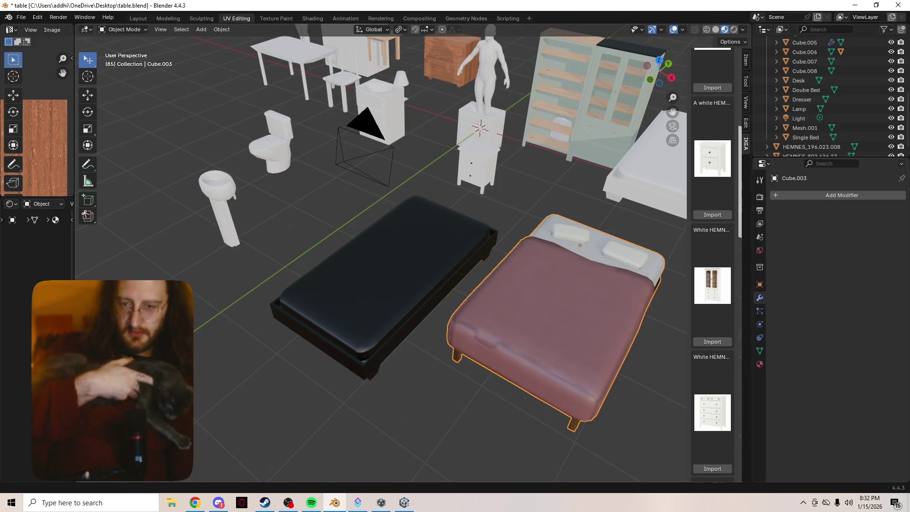
pyautogui.hotkey('alt', 'Tab')
pyautogui.click(18, 384)
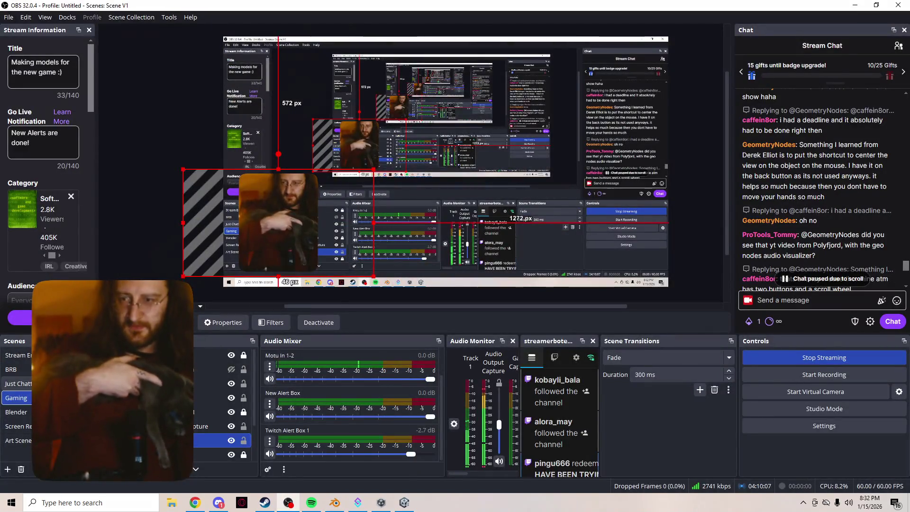